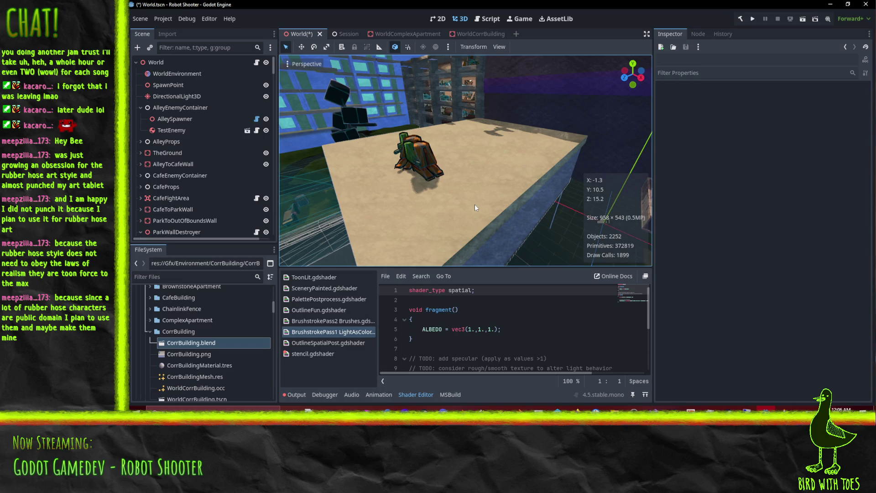
Survey the wall, then add an OmniLight3D under CorrBuilding by searching 'omni'
{"action": "mouse_move", "coordinate": [515, 229]}
{"action": "left_mouse_down"}
{"action": "mouse_move", "coordinate": [486, 212]}
{"action": "mouse_move", "coordinate": [450, 162]}
{"action": "mouse_move", "coordinate": [498, 149]}
{"action": "mouse_move", "coordinate": [545, 118]}
{"action": "mouse_move", "coordinate": [542, 105]}
{"action": "mouse_move", "coordinate": [549, 224]}
{"action": "left_mouse_up"}
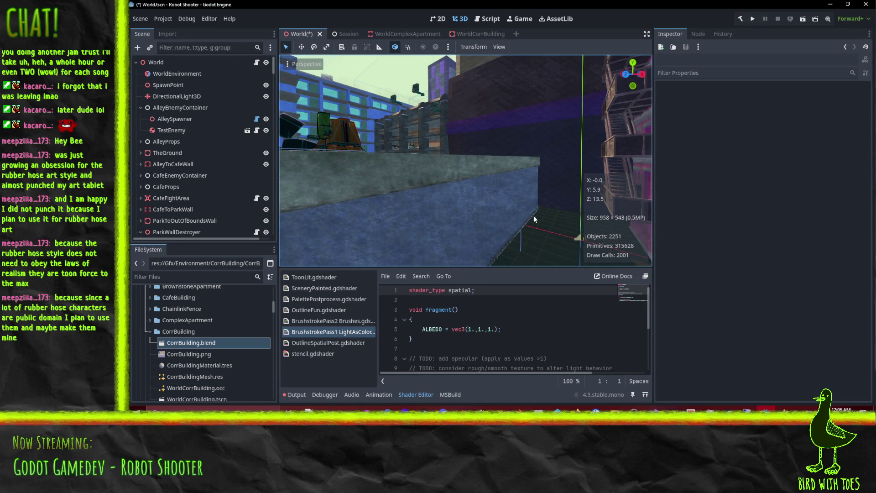
{"action": "left_click_drag", "start_coordinate": [543, 220], "coordinate": [533, 226]}
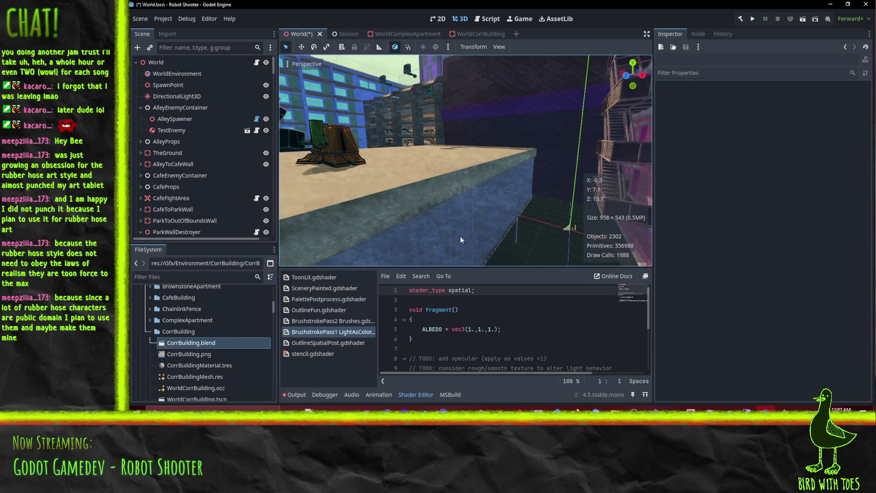
{"action": "mouse_move", "coordinate": [393, 193]}
{"action": "left_mouse_down"}
{"action": "mouse_move", "coordinate": [409, 163]}
{"action": "mouse_move", "coordinate": [432, 155]}
{"action": "mouse_move", "coordinate": [449, 165]}
{"action": "mouse_move", "coordinate": [428, 176]}
{"action": "mouse_move", "coordinate": [530, 188]}
{"action": "mouse_move", "coordinate": [427, 152]}
{"action": "mouse_move", "coordinate": [412, 136]}
{"action": "mouse_move", "coordinate": [434, 100]}
{"action": "mouse_move", "coordinate": [465, 109]}
{"action": "mouse_move", "coordinate": [423, 135]}
{"action": "mouse_move", "coordinate": [531, 129]}
{"action": "mouse_move", "coordinate": [550, 138]}
{"action": "mouse_move", "coordinate": [472, 149]}
{"action": "mouse_move", "coordinate": [483, 153]}
{"action": "mouse_move", "coordinate": [360, 184]}
{"action": "left_mouse_up"}
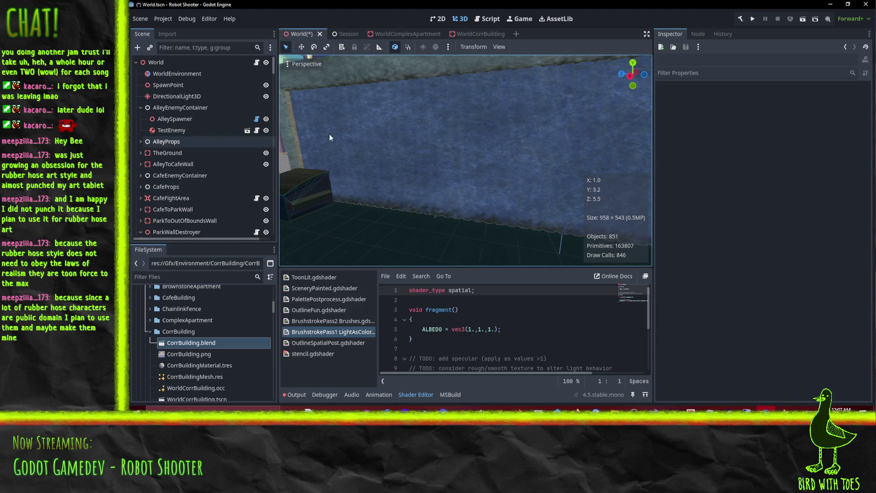
{"action": "scroll", "coordinate": [479, 217], "scroll_direction": "up", "scroll_amount": 2}
{"action": "left_click", "coordinate": [478, 170]}
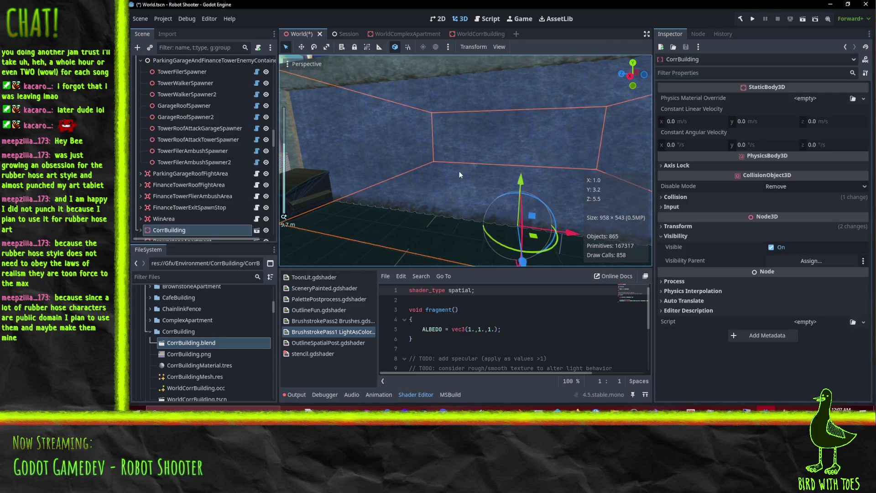
{"action": "right_click", "coordinate": [181, 231]}
{"action": "left_click", "coordinate": [248, 120]}
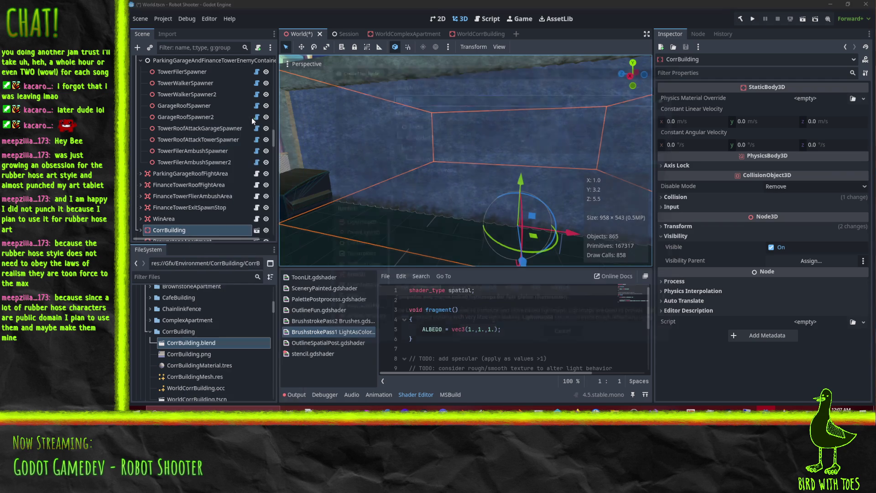
{"action": "type", "text": "omni"}
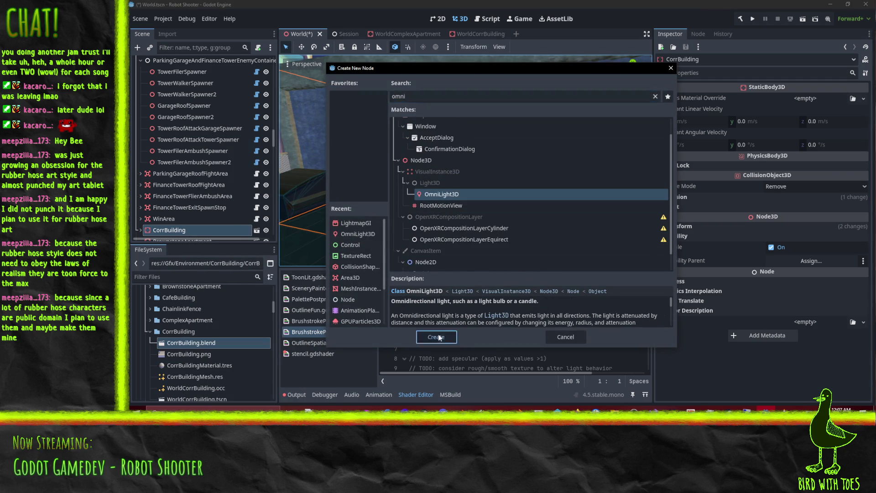
{"action": "key", "text": "Return"}
Frame the new light and nudge it along the X axis
{"action": "scroll", "coordinate": [581, 221], "scroll_direction": "up", "scroll_amount": 2}
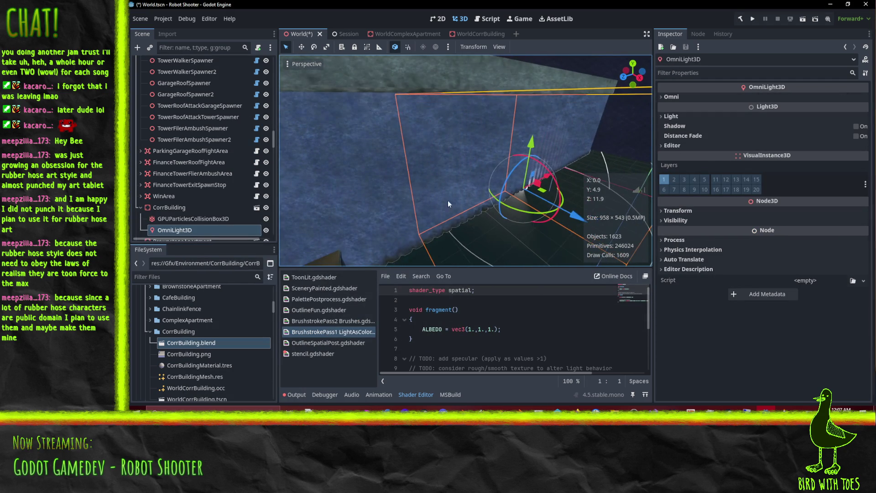
{"action": "scroll", "coordinate": [172, 213], "scroll_direction": "down", "scroll_amount": 3}
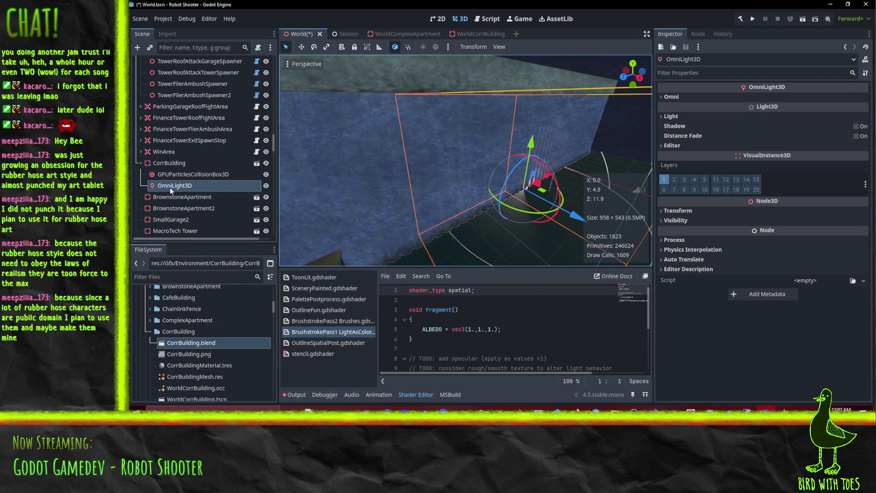
{"action": "key", "text": "f"}
{"action": "mouse_move", "coordinate": [527, 198]}
{"action": "left_mouse_down"}
{"action": "mouse_move", "coordinate": [558, 202]}
{"action": "mouse_move", "coordinate": [550, 200]}
{"action": "left_mouse_up"}
Push the light 2 units back along Z and raise it 3 units
{"action": "key", "text": "f"}
{"action": "scroll", "coordinate": [516, 200], "scroll_direction": "up", "scroll_amount": 3}
{"action": "mouse_move", "coordinate": [537, 179]}
{"action": "left_mouse_down"}
{"action": "mouse_move", "coordinate": [426, 190]}
{"action": "mouse_move", "coordinate": [567, 215]}
{"action": "mouse_move", "coordinate": [487, 225]}
{"action": "mouse_move", "coordinate": [437, 194]}
{"action": "left_mouse_up"}
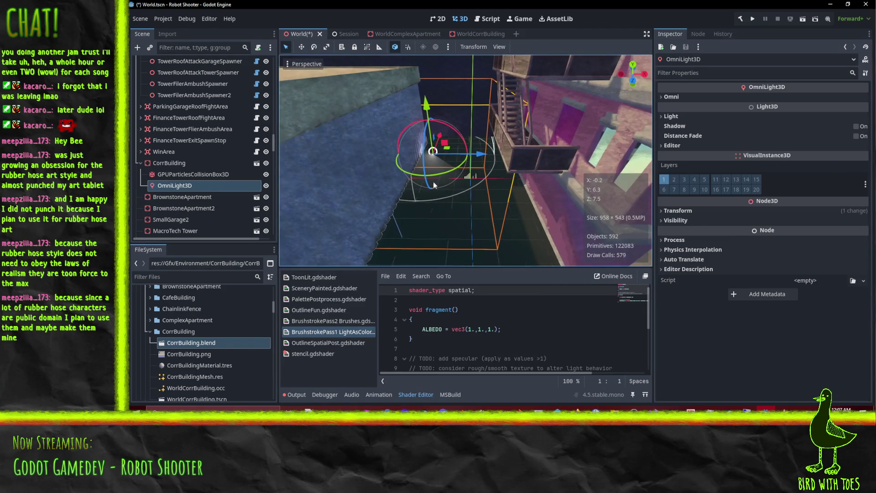
{"action": "left_click_drag", "start_coordinate": [443, 137], "coordinate": [447, 129]}
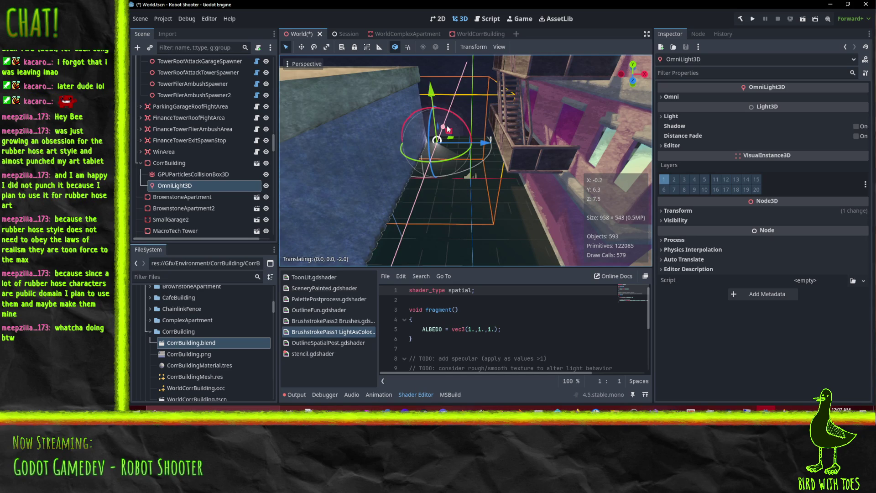
{"action": "left_click_drag", "start_coordinate": [431, 94], "coordinate": [428, 35]}
Orbit around the wall and rooftop to check the light's placement
{"action": "mouse_move", "coordinate": [436, 147]}
{"action": "left_mouse_down"}
{"action": "mouse_move", "coordinate": [390, 154]}
{"action": "mouse_move", "coordinate": [472, 119]}
{"action": "mouse_move", "coordinate": [389, 122]}
{"action": "mouse_move", "coordinate": [617, 119]}
{"action": "mouse_move", "coordinate": [522, 126]}
{"action": "mouse_move", "coordinate": [544, 124]}
{"action": "mouse_move", "coordinate": [407, 78]}
{"action": "mouse_move", "coordinate": [495, 94]}
{"action": "mouse_move", "coordinate": [391, 112]}
{"action": "mouse_move", "coordinate": [494, 103]}
{"action": "mouse_move", "coordinate": [540, 85]}
{"action": "mouse_move", "coordinate": [567, 103]}
{"action": "mouse_move", "coordinate": [422, 84]}
{"action": "mouse_move", "coordinate": [491, 124]}
{"action": "mouse_move", "coordinate": [647, 187]}
{"action": "mouse_move", "coordinate": [403, 248]}
{"action": "mouse_move", "coordinate": [582, 166]}
{"action": "mouse_move", "coordinate": [499, 135]}
{"action": "left_mouse_up"}
{"action": "mouse_move", "coordinate": [520, 192]}
{"action": "left_mouse_down"}
{"action": "mouse_move", "coordinate": [573, 164]}
{"action": "mouse_move", "coordinate": [535, 194]}
{"action": "mouse_move", "coordinate": [505, 175]}
{"action": "mouse_move", "coordinate": [514, 171]}
{"action": "mouse_move", "coordinate": [509, 140]}
{"action": "mouse_move", "coordinate": [571, 170]}
{"action": "mouse_move", "coordinate": [569, 155]}
{"action": "mouse_move", "coordinate": [634, 179]}
{"action": "left_mouse_up"}
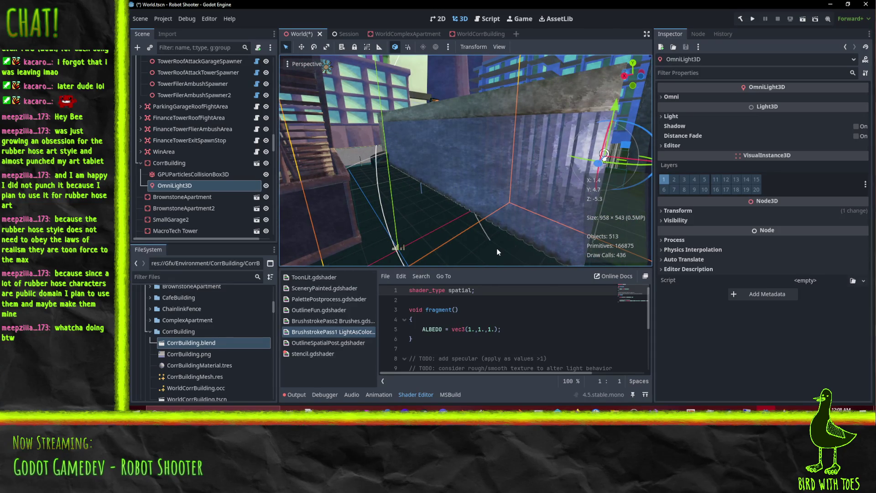
{"action": "mouse_move", "coordinate": [438, 161]}
{"action": "left_mouse_down"}
{"action": "mouse_move", "coordinate": [437, 188]}
{"action": "mouse_move", "coordinate": [483, 160]}
{"action": "left_mouse_up"}
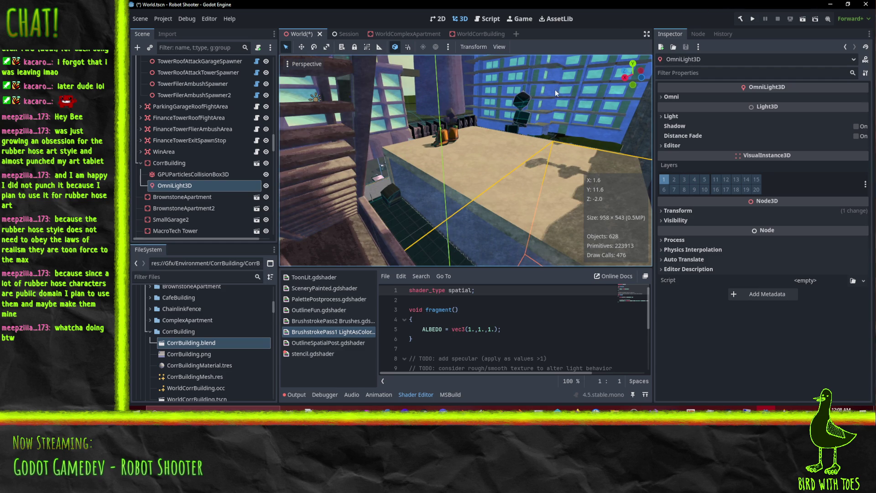
{"action": "mouse_move", "coordinate": [551, 187]}
{"action": "left_mouse_down"}
{"action": "mouse_move", "coordinate": [551, 176]}
{"action": "mouse_move", "coordinate": [539, 180]}
{"action": "left_mouse_up"}
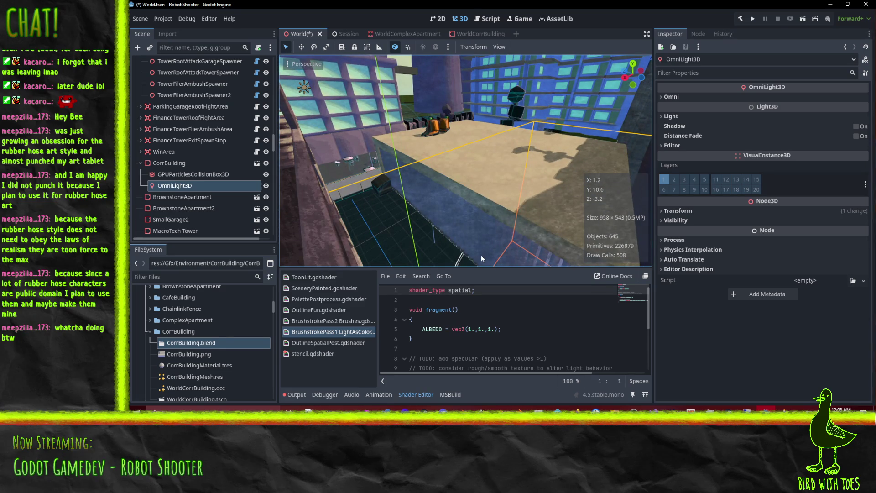
{"action": "mouse_move", "coordinate": [459, 175]}
{"action": "left_mouse_down"}
{"action": "mouse_move", "coordinate": [464, 181]}
{"action": "mouse_move", "coordinate": [451, 179]}
{"action": "mouse_move", "coordinate": [475, 175]}
{"action": "mouse_move", "coordinate": [466, 174]}
{"action": "left_mouse_up"}
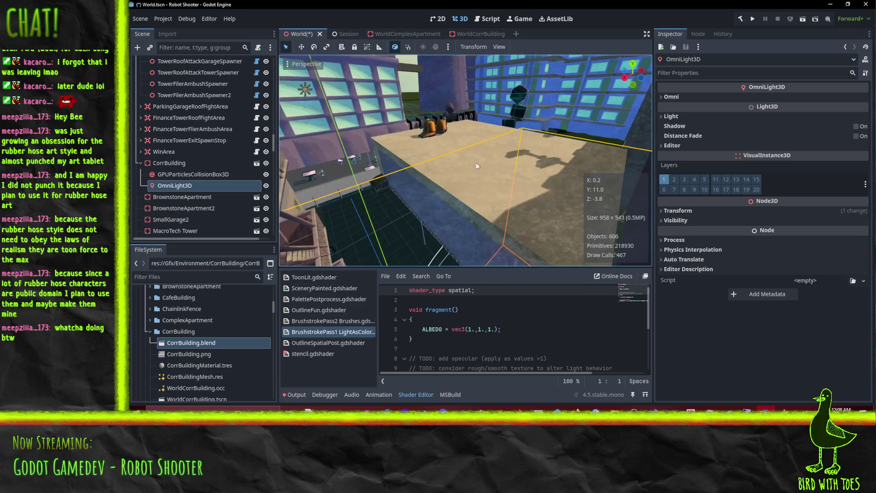
{"action": "left_click_drag", "start_coordinate": [555, 120], "coordinate": [555, 108]}
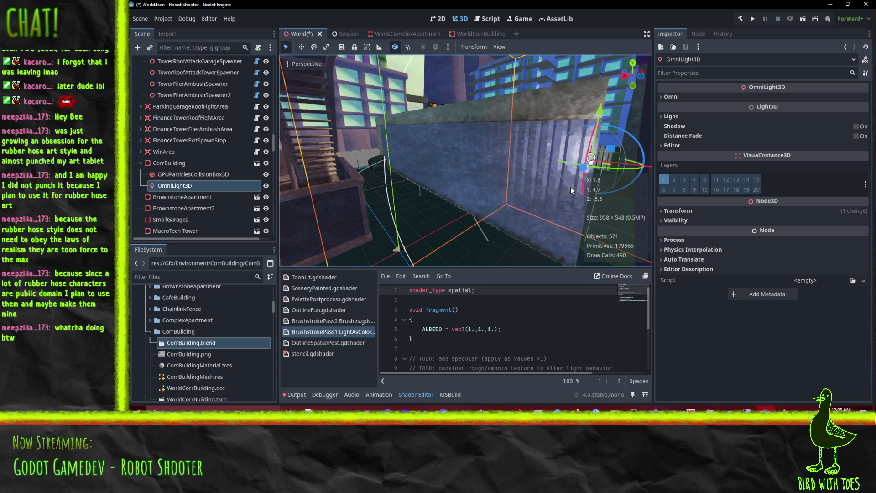
{"action": "left_click_drag", "start_coordinate": [562, 182], "coordinate": [561, 183]}
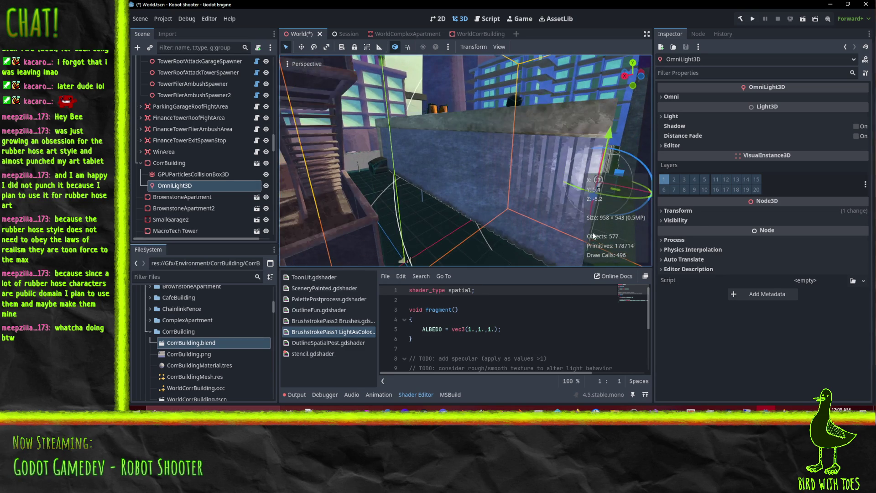
Select OmniLight3D and widen its Omni Range to 21.075
{"action": "left_click", "coordinate": [179, 176]}
{"action": "left_click", "coordinate": [180, 187]}
{"action": "left_click", "coordinate": [682, 117]}
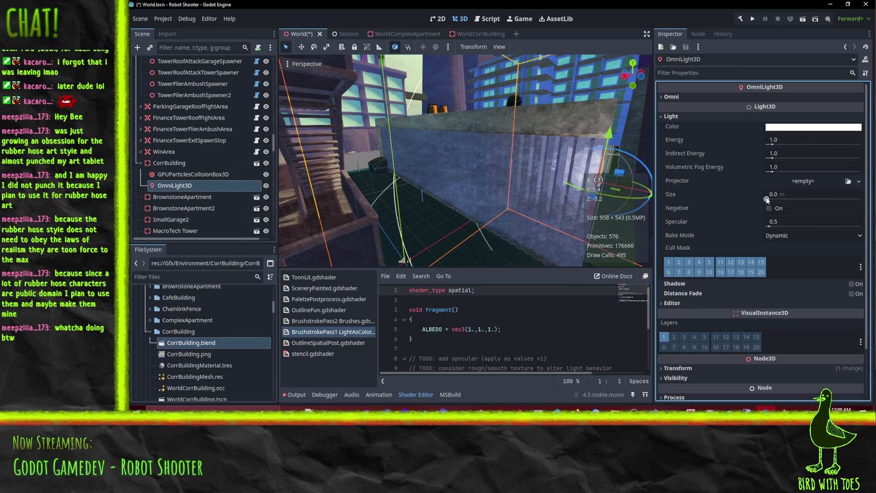
{"action": "left_click", "coordinate": [677, 95]}
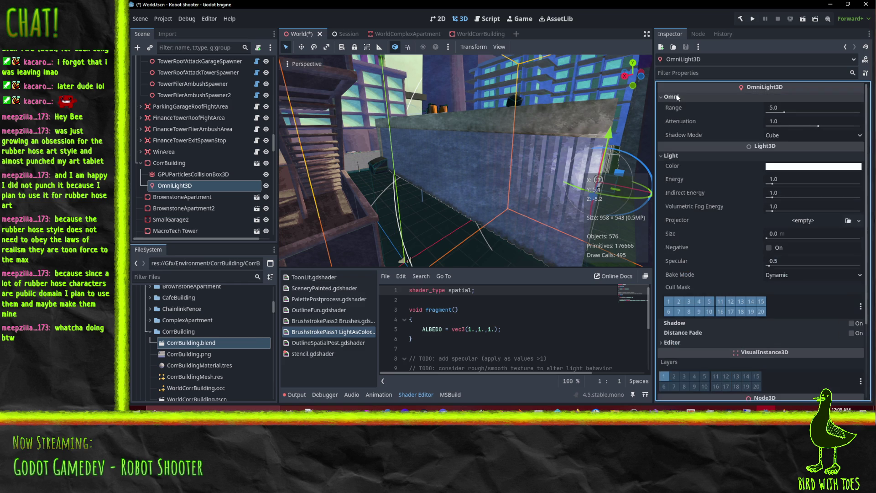
{"action": "mouse_move", "coordinate": [792, 113]}
{"action": "left_mouse_down"}
{"action": "mouse_move", "coordinate": [854, 123]}
{"action": "mouse_move", "coordinate": [789, 117]}
{"action": "mouse_move", "coordinate": [811, 118]}
{"action": "mouse_move", "coordinate": [791, 112]}
{"action": "mouse_move", "coordinate": [801, 113]}
{"action": "mouse_move", "coordinate": [801, 126]}
{"action": "mouse_move", "coordinate": [816, 126]}
{"action": "left_mouse_up"}
Set the light's Attenuation to 0.5 after trying 0.0 and 1.0
{"action": "left_click", "coordinate": [791, 124]}
{"action": "type", "text": "0"}
{"action": "key", "text": "Return"}
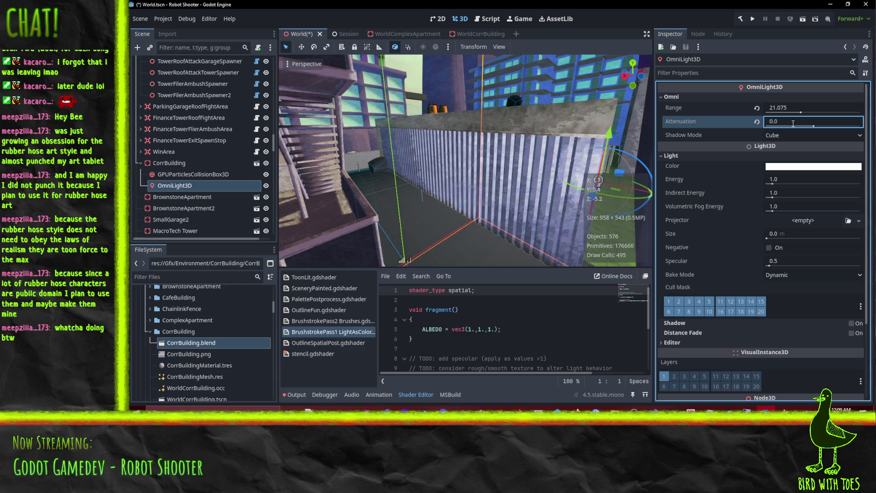
{"action": "type", "text": "1"}
{"action": "key", "text": "Return"}
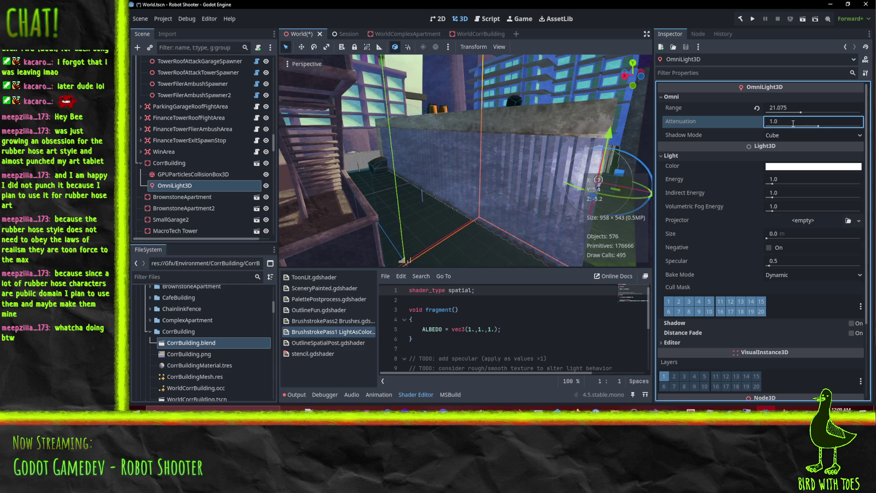
{"action": "scroll", "coordinate": [433, 138], "scroll_direction": "up", "scroll_amount": 5}
{"action": "scroll", "coordinate": [434, 138], "scroll_direction": "down", "scroll_amount": 5}
{"action": "left_click", "coordinate": [781, 122]}
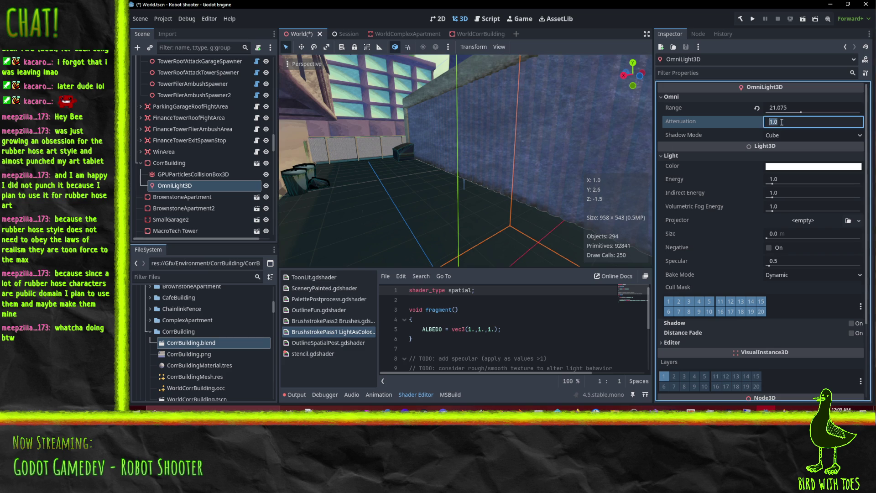
{"action": "type", "text": ".5"}
{"action": "key", "text": "Return"}
Commit the light's Energy at 0.5 and reset Attenuation to 0.0
{"action": "mouse_move", "coordinate": [537, 163]}
{"action": "left_mouse_down"}
{"action": "mouse_move", "coordinate": [509, 166]}
{"action": "mouse_move", "coordinate": [530, 152]}
{"action": "mouse_move", "coordinate": [486, 136]}
{"action": "mouse_move", "coordinate": [461, 143]}
{"action": "left_mouse_up"}
{"action": "scroll", "coordinate": [458, 131], "scroll_direction": "up", "scroll_amount": 4}
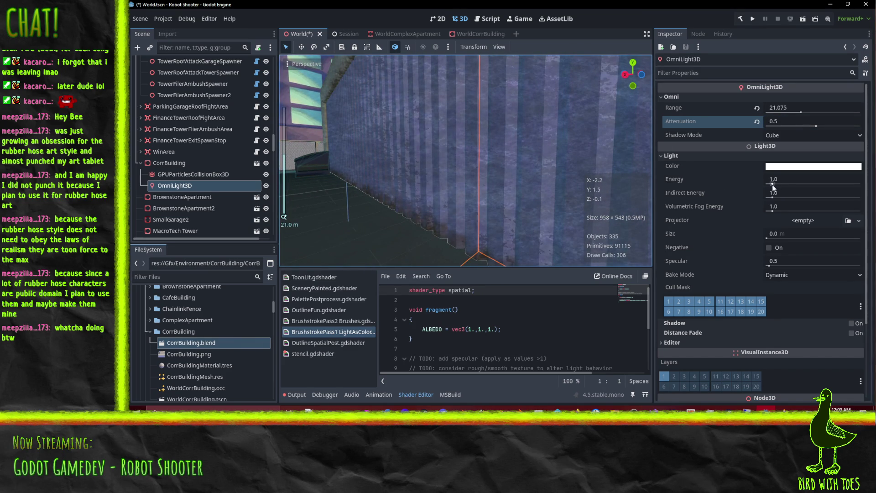
{"action": "left_click", "coordinate": [782, 179]}
{"action": "type", "text": "0.5"}
{"action": "key", "text": "Return"}
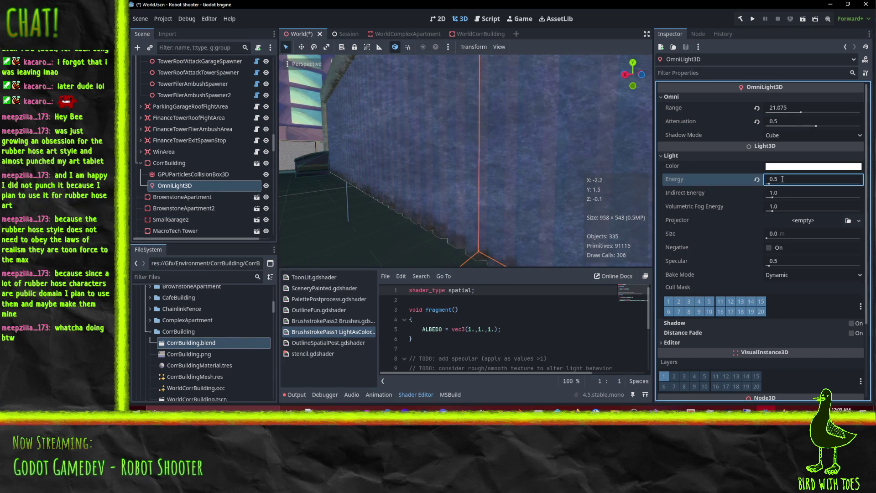
{"action": "left_click", "coordinate": [796, 122]}
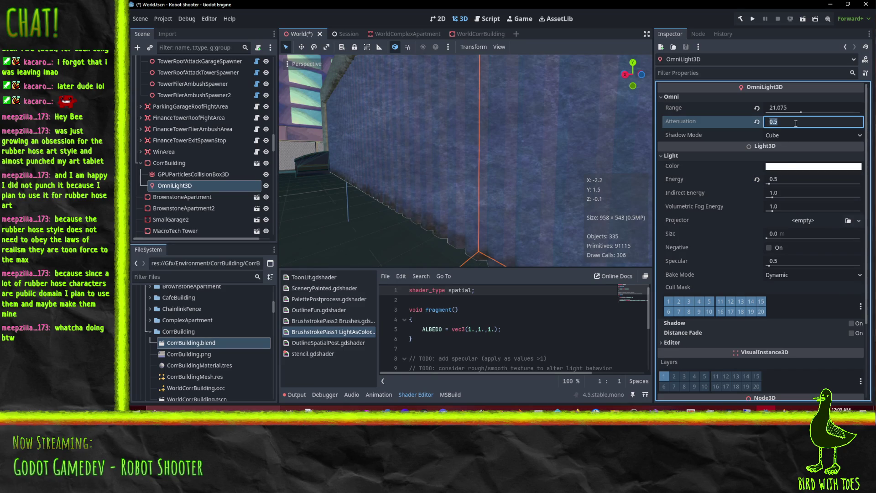
{"action": "type", "text": "0"}
{"action": "key", "text": "Return"}
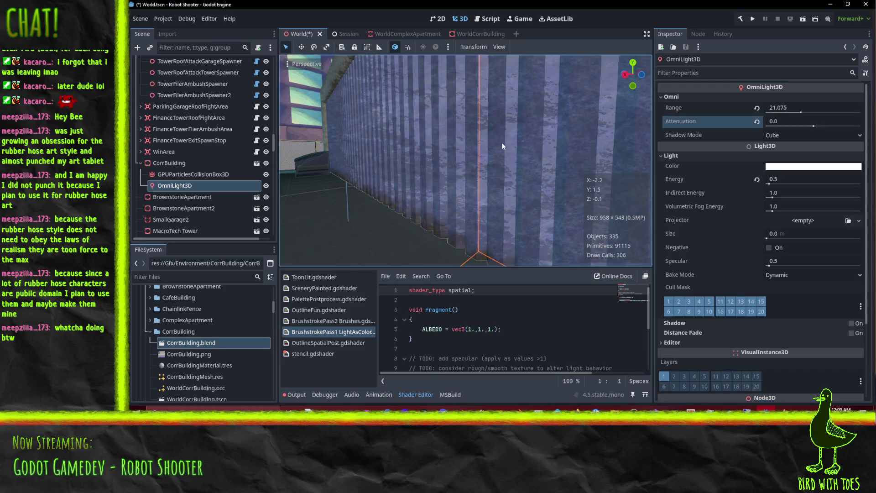
Try lower Energy values of 0.1 and 0.25 while viewing the wall
{"action": "scroll", "coordinate": [503, 147], "scroll_direction": "down", "scroll_amount": 5}
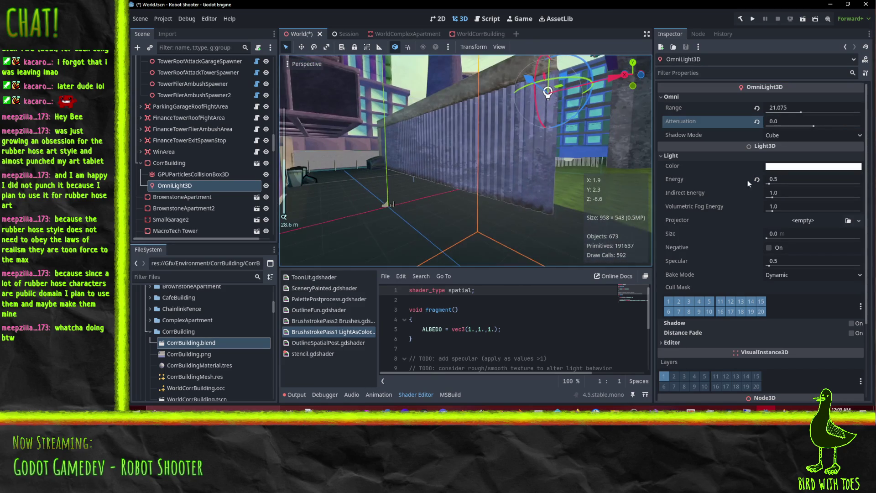
{"action": "left_click", "coordinate": [779, 180]}
{"action": "key", "text": "BackSpace"}
{"action": "type", "text": "0.1"}
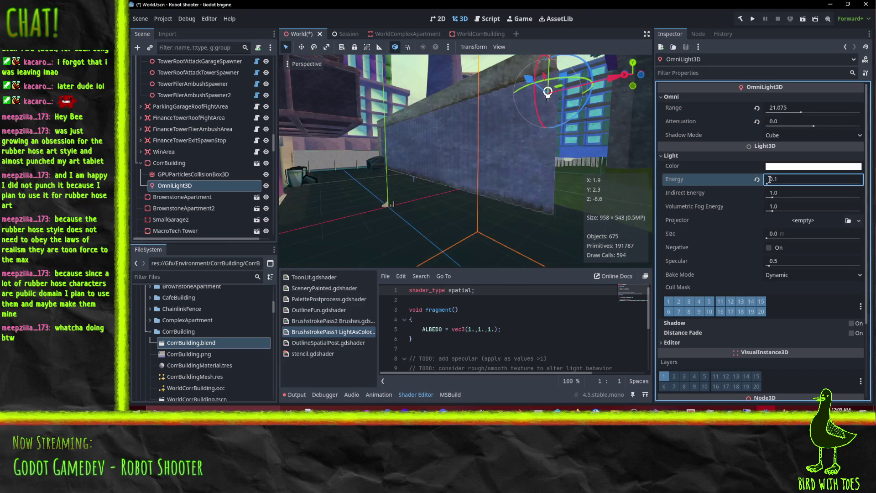
{"action": "scroll", "coordinate": [477, 185], "scroll_direction": "up", "scroll_amount": 3}
{"action": "left_click", "coordinate": [771, 180]}
{"action": "type", "text": "0.25"}
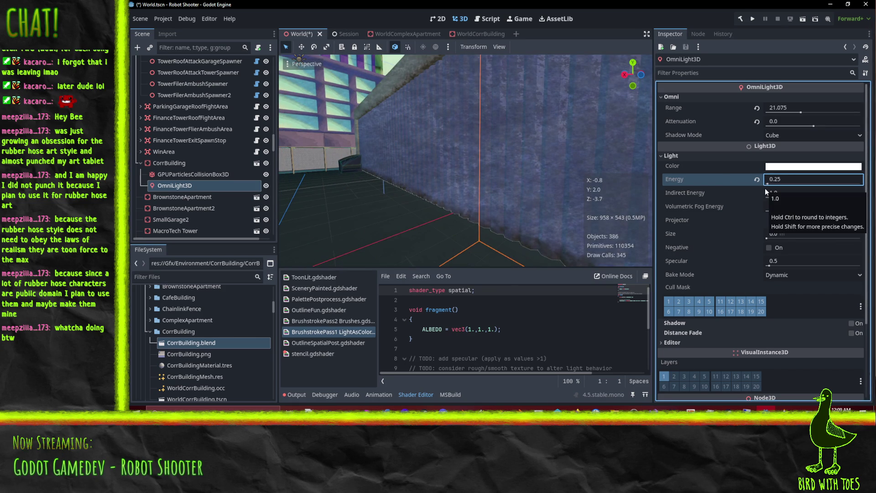
{"action": "scroll", "coordinate": [403, 156], "scroll_direction": "up", "scroll_amount": 3}
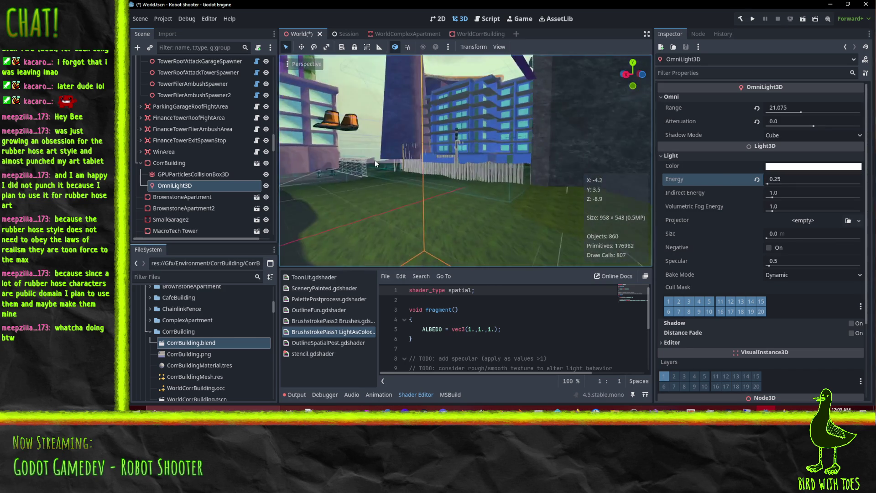
{"action": "mouse_move", "coordinate": [403, 156]}
{"action": "left_mouse_down"}
{"action": "mouse_move", "coordinate": [374, 135]}
{"action": "mouse_move", "coordinate": [439, 146]}
{"action": "left_mouse_up"}
{"action": "scroll", "coordinate": [390, 134], "scroll_direction": "down", "scroll_amount": 3}
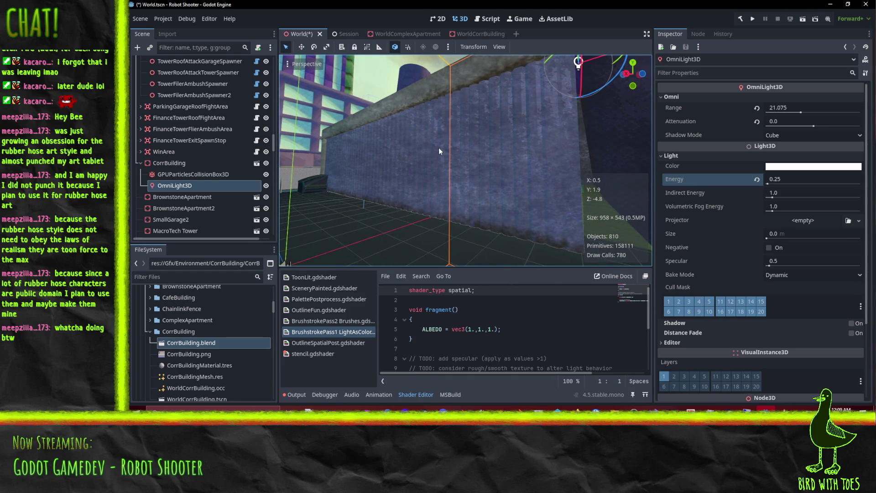
Settle the light's Energy at 0.3 after trying 0.4
{"action": "left_click", "coordinate": [784, 180]}
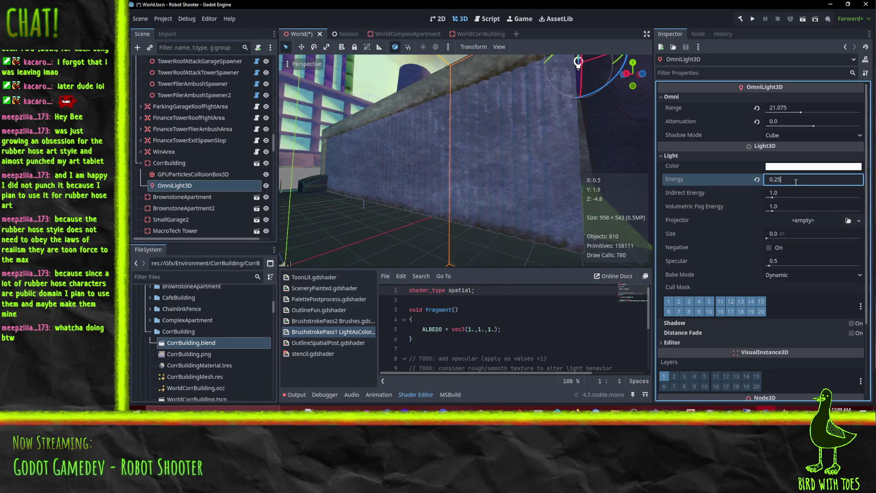
{"action": "type", "text": "0.4"}
{"action": "key", "text": "Return"}
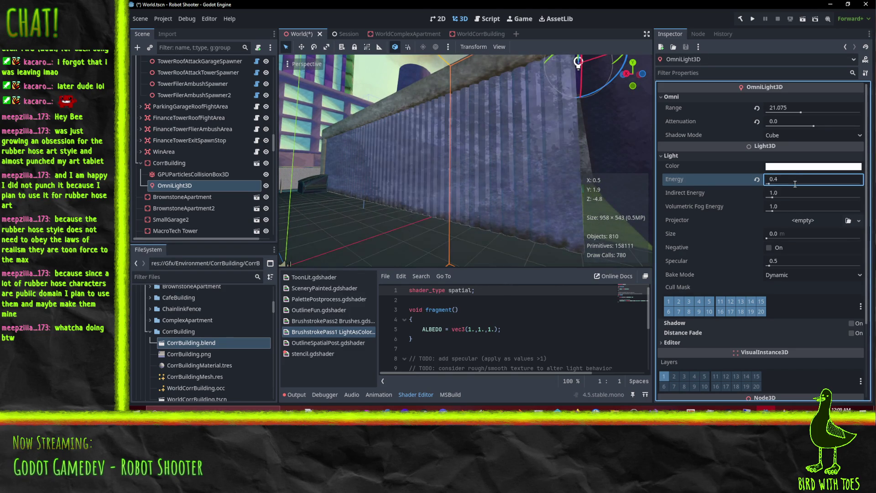
{"action": "left_click", "coordinate": [545, 187]}
{"action": "left_click", "coordinate": [789, 177]}
{"action": "key", "text": "Return"}
{"action": "scroll", "coordinate": [482, 166], "scroll_direction": "down", "scroll_amount": 5}
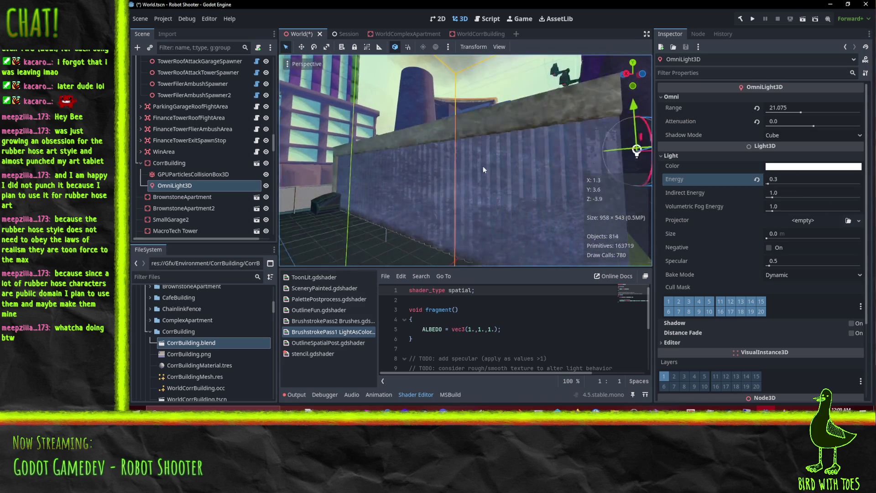
{"action": "scroll", "coordinate": [490, 173], "scroll_direction": "up", "scroll_amount": 5}
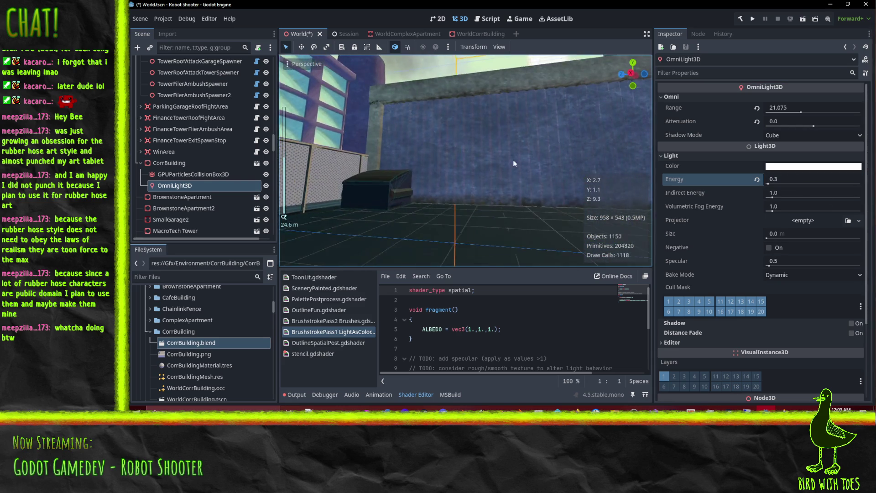
{"action": "mouse_move", "coordinate": [512, 163]}
{"action": "left_mouse_down"}
{"action": "mouse_move", "coordinate": [464, 169]}
{"action": "mouse_move", "coordinate": [656, 159]}
{"action": "mouse_move", "coordinate": [639, 162]}
{"action": "left_mouse_up"}
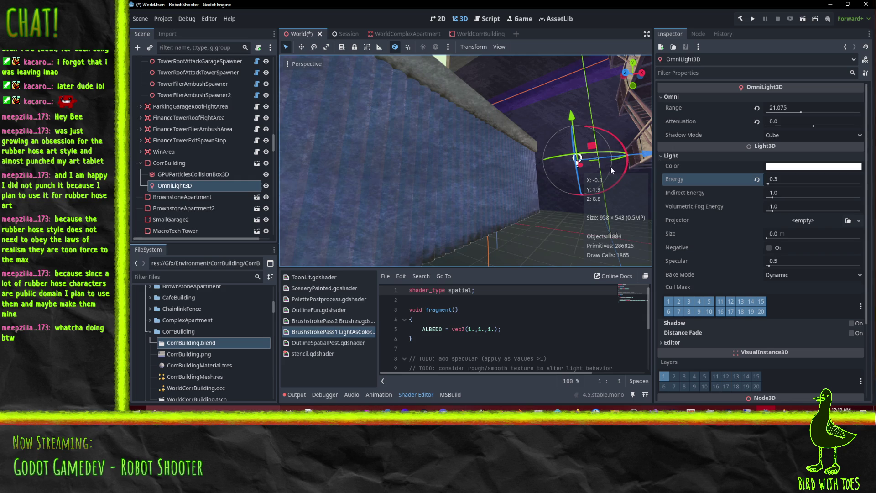
Hide and reshow the OmniLight3D to compare the wall lighting
{"action": "mouse_move", "coordinate": [573, 168]}
{"action": "left_mouse_down"}
{"action": "mouse_move", "coordinate": [544, 178]}
{"action": "mouse_move", "coordinate": [509, 176]}
{"action": "mouse_move", "coordinate": [584, 160]}
{"action": "mouse_move", "coordinate": [553, 169]}
{"action": "mouse_move", "coordinate": [478, 144]}
{"action": "mouse_move", "coordinate": [512, 160]}
{"action": "mouse_move", "coordinate": [462, 149]}
{"action": "mouse_move", "coordinate": [479, 158]}
{"action": "mouse_move", "coordinate": [425, 135]}
{"action": "mouse_move", "coordinate": [442, 139]}
{"action": "left_mouse_up"}
{"action": "scroll", "coordinate": [554, 167], "scroll_direction": "down", "scroll_amount": 5}
{"action": "scroll", "coordinate": [749, 188], "scroll_direction": "down", "scroll_amount": 5}
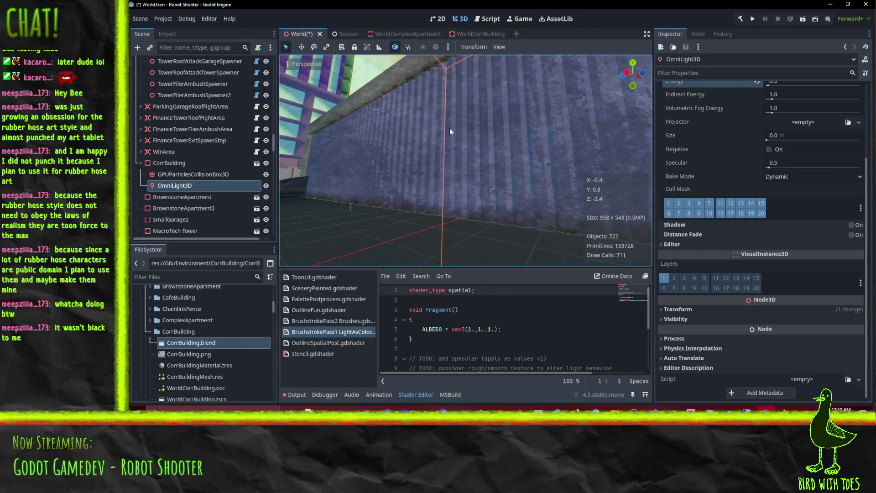
{"action": "scroll", "coordinate": [805, 266], "scroll_direction": "up", "scroll_amount": 5}
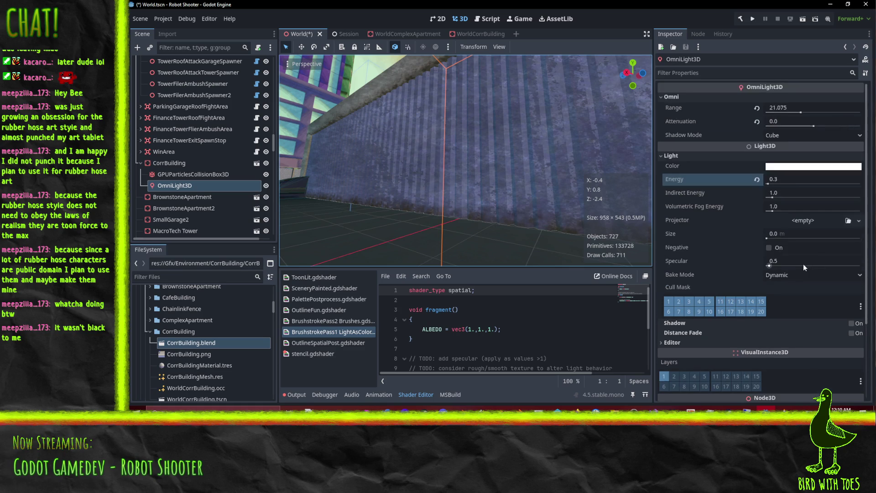
{"action": "left_click", "coordinate": [265, 186]}
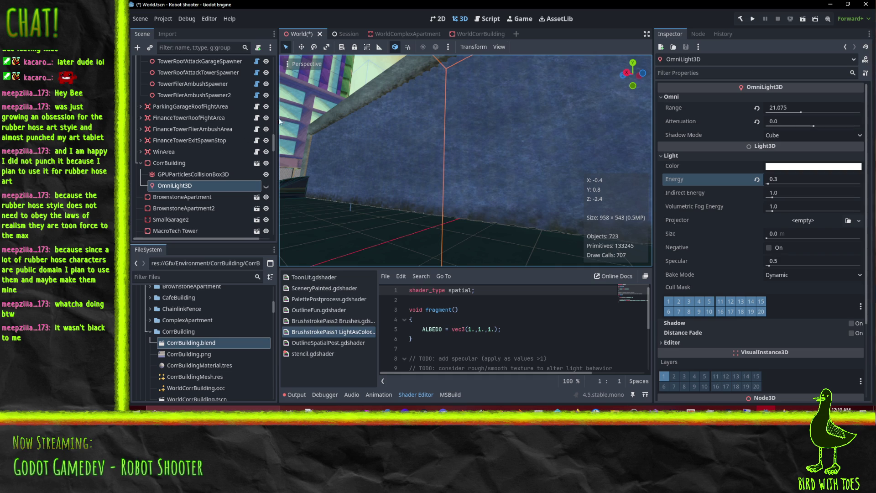
{"action": "left_click", "coordinate": [267, 185]}
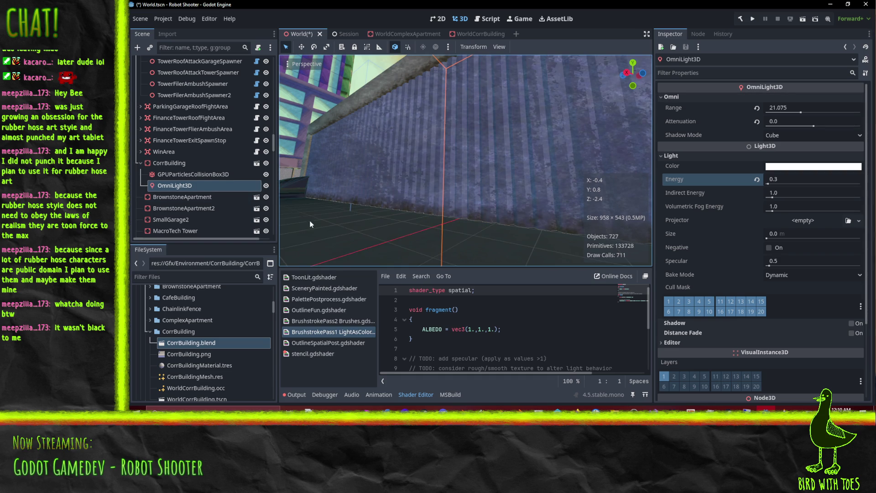
Test Negative and Specular, ending with Specular 0.5 and Dynamic bake mode
{"action": "mouse_move", "coordinate": [337, 187]}
{"action": "left_mouse_down"}
{"action": "mouse_move", "coordinate": [325, 201]}
{"action": "mouse_move", "coordinate": [378, 224]}
{"action": "mouse_move", "coordinate": [373, 185]}
{"action": "mouse_move", "coordinate": [386, 195]}
{"action": "mouse_move", "coordinate": [379, 179]}
{"action": "mouse_move", "coordinate": [395, 201]}
{"action": "left_mouse_up"}
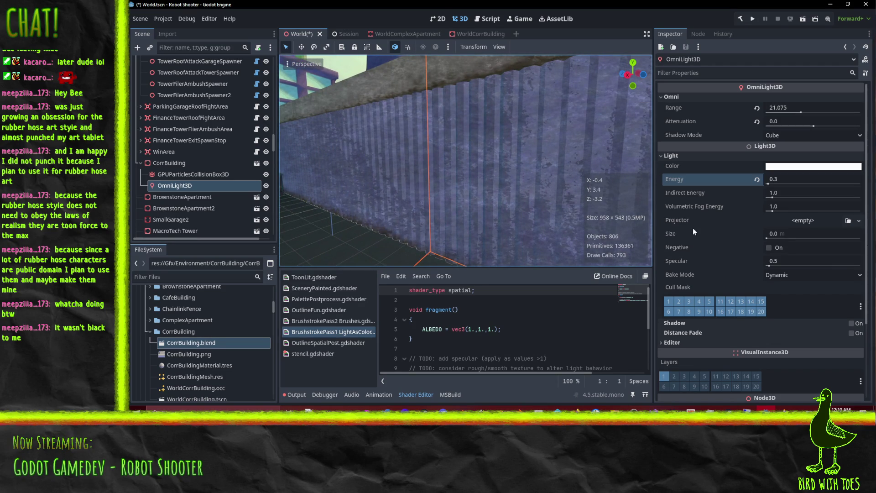
{"action": "left_click", "coordinate": [768, 248]}
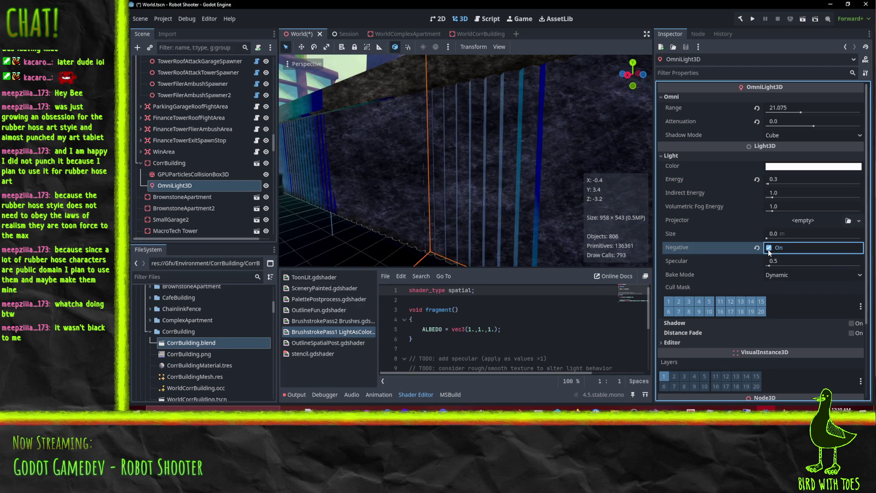
{"action": "left_click", "coordinate": [769, 248]}
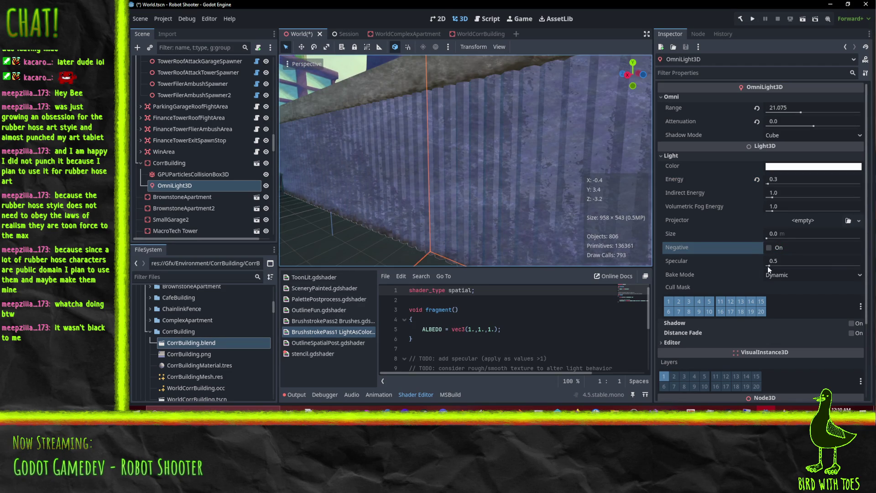
{"action": "left_click_drag", "start_coordinate": [768, 267], "coordinate": [759, 265]}
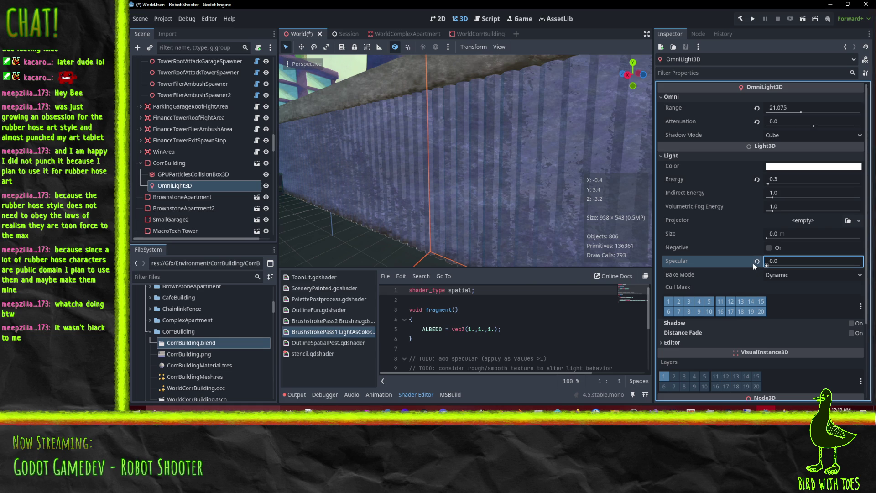
{"action": "left_click", "coordinate": [778, 277]}
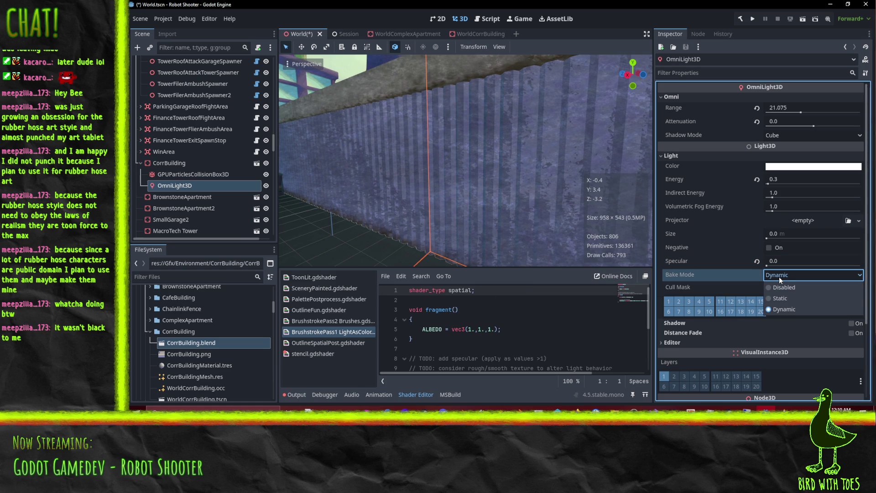
{"action": "left_click", "coordinate": [691, 257]}
{"action": "left_click", "coordinate": [756, 261]}
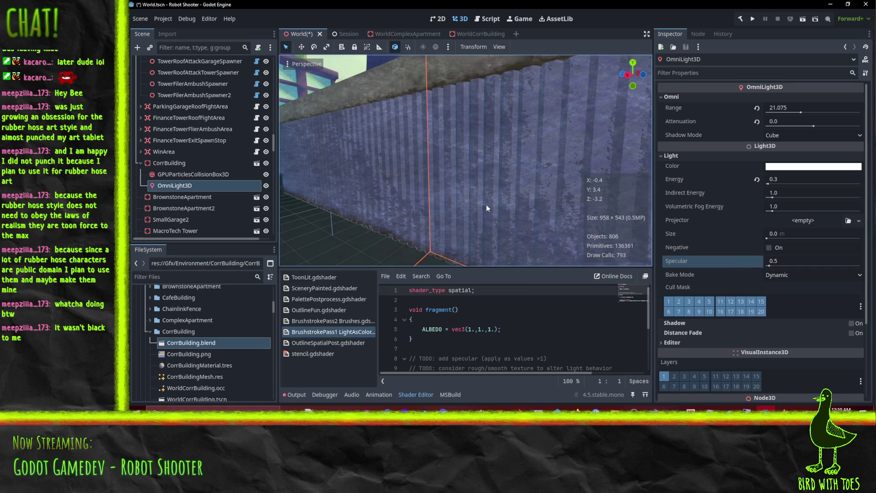
Save World.tscn, then select the cafe building in the viewport
{"action": "scroll", "coordinate": [504, 193], "scroll_direction": "down", "scroll_amount": 5}
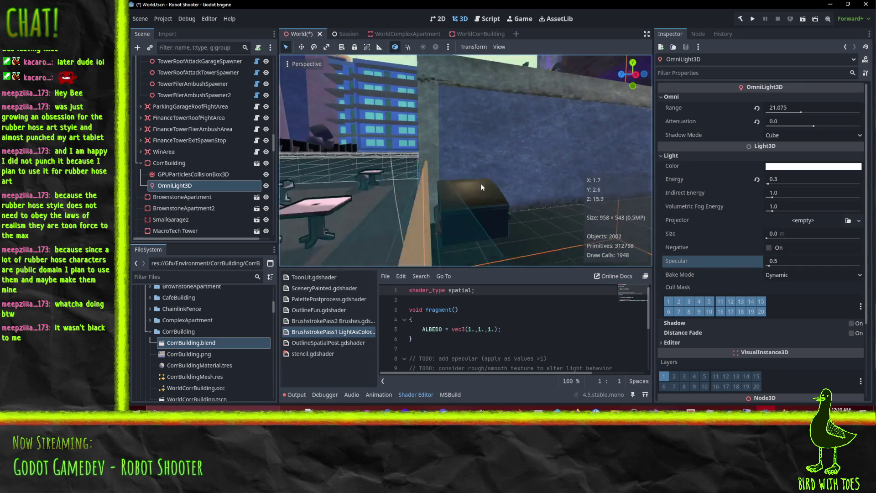
{"action": "scroll", "coordinate": [501, 180], "scroll_direction": "down", "scroll_amount": 5}
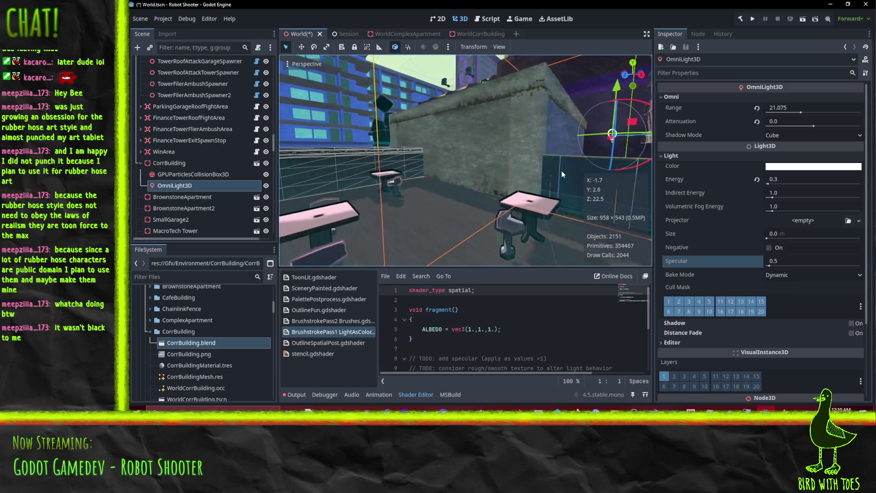
{"action": "scroll", "coordinate": [520, 174], "scroll_direction": "up", "scroll_amount": 3}
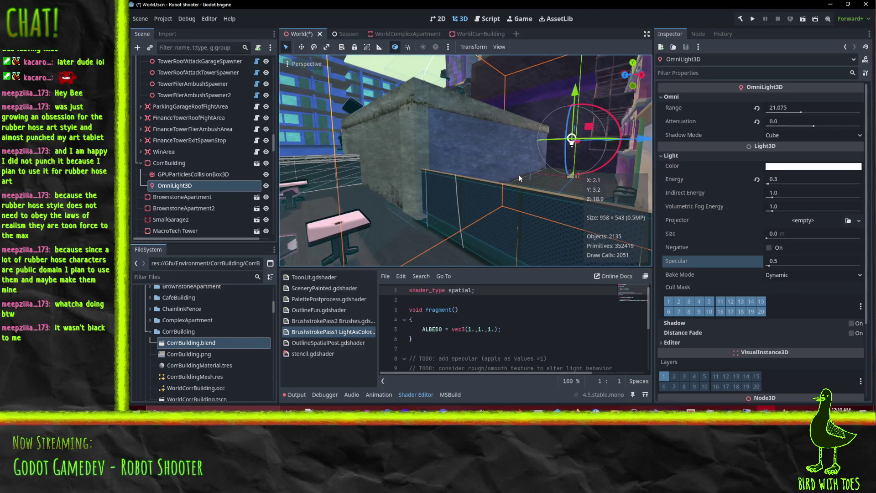
{"action": "key", "text": "ctrl+s"}
{"action": "mouse_move", "coordinate": [365, 193]}
{"action": "left_mouse_down"}
{"action": "mouse_move", "coordinate": [556, 196]}
{"action": "mouse_move", "coordinate": [519, 193]}
{"action": "mouse_move", "coordinate": [542, 186]}
{"action": "mouse_move", "coordinate": [606, 236]}
{"action": "mouse_move", "coordinate": [547, 221]}
{"action": "mouse_move", "coordinate": [448, 226]}
{"action": "mouse_move", "coordinate": [536, 205]}
{"action": "mouse_move", "coordinate": [467, 218]}
{"action": "mouse_move", "coordinate": [465, 248]}
{"action": "mouse_move", "coordinate": [436, 69]}
{"action": "mouse_move", "coordinate": [484, 265]}
{"action": "mouse_move", "coordinate": [551, 64]}
{"action": "mouse_move", "coordinate": [488, 270]}
{"action": "mouse_move", "coordinate": [461, 258]}
{"action": "mouse_move", "coordinate": [450, 224]}
{"action": "mouse_move", "coordinate": [302, 127]}
{"action": "left_mouse_up"}
{"action": "mouse_move", "coordinate": [541, 150]}
{"action": "left_mouse_down"}
{"action": "mouse_move", "coordinate": [434, 106]}
{"action": "mouse_move", "coordinate": [511, 146]}
{"action": "mouse_move", "coordinate": [475, 146]}
{"action": "mouse_move", "coordinate": [595, 168]}
{"action": "mouse_move", "coordinate": [448, 128]}
{"action": "left_mouse_up"}
{"action": "left_click", "coordinate": [449, 132]}
Open the CafeBuilding scene and select its CafeBuilding mesh
{"action": "left_click", "coordinate": [257, 230]}
{"action": "left_click", "coordinate": [185, 86]}
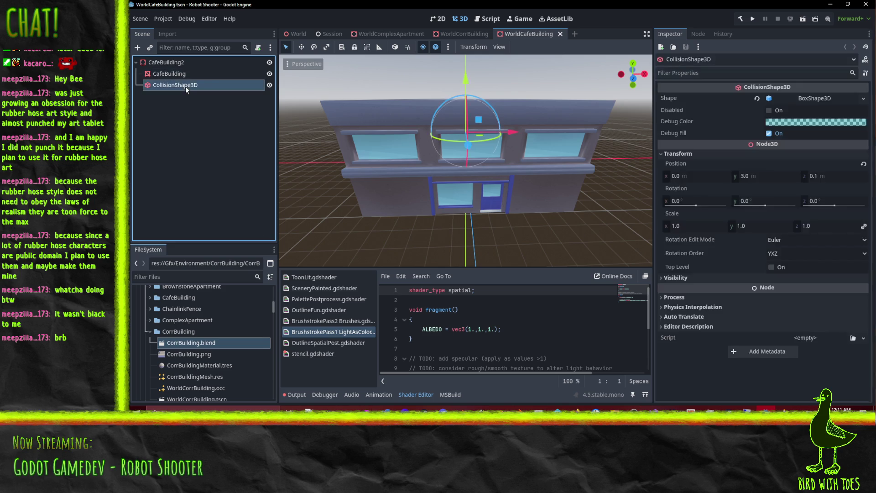
{"action": "key", "text": "f"}
{"action": "mouse_move", "coordinate": [504, 194]}
{"action": "left_mouse_down"}
{"action": "mouse_move", "coordinate": [534, 204]}
{"action": "mouse_move", "coordinate": [680, 196]}
{"action": "left_mouse_up"}
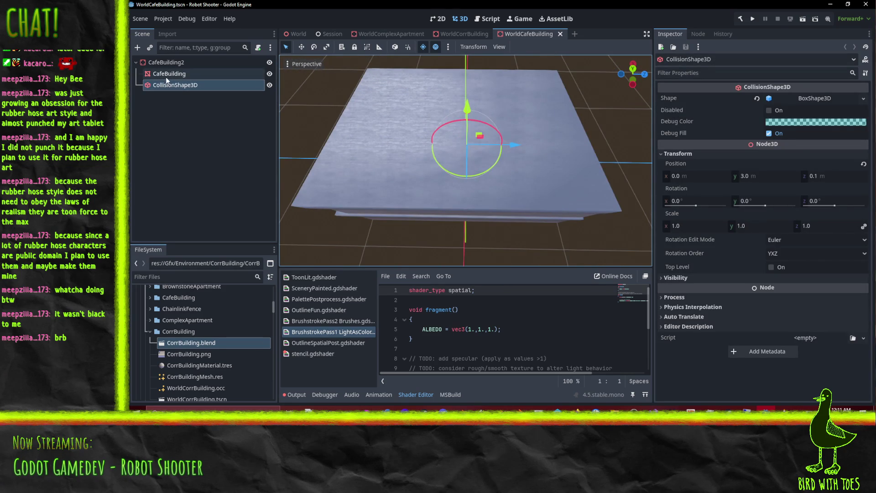
{"action": "left_click", "coordinate": [170, 73]}
Copy the Albedo texture from the SceneryPainted shader parameters and collapse the list
{"action": "scroll", "coordinate": [769, 209], "scroll_direction": "down", "scroll_amount": 3}
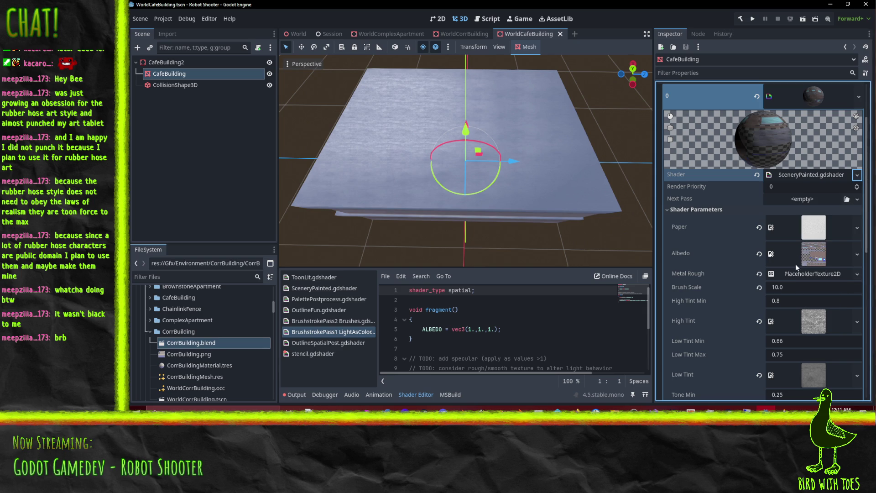
{"action": "left_click", "coordinate": [771, 259]}
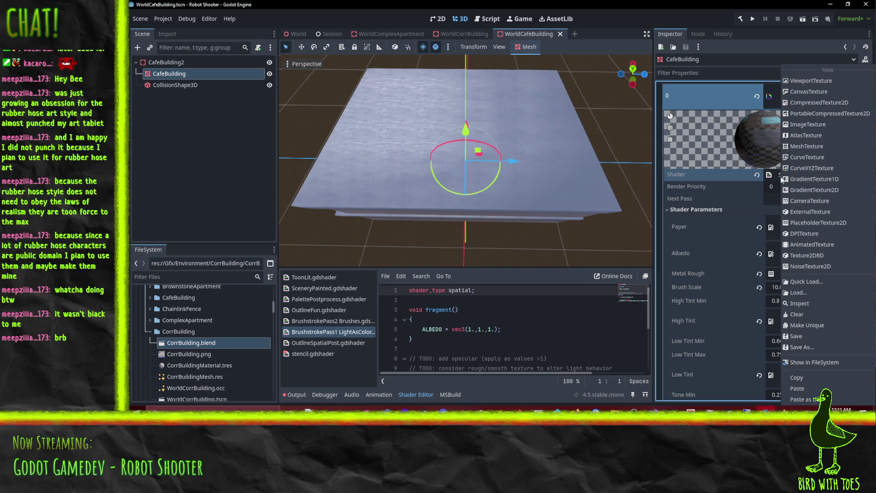
{"action": "right_click", "coordinate": [674, 253]}
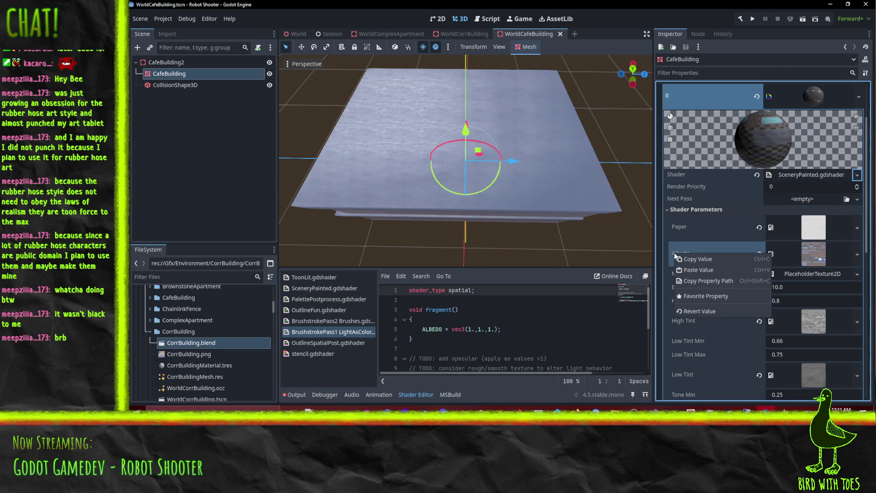
{"action": "left_click", "coordinate": [697, 259]}
{"action": "scroll", "coordinate": [828, 180], "scroll_direction": "down", "scroll_amount": 6}
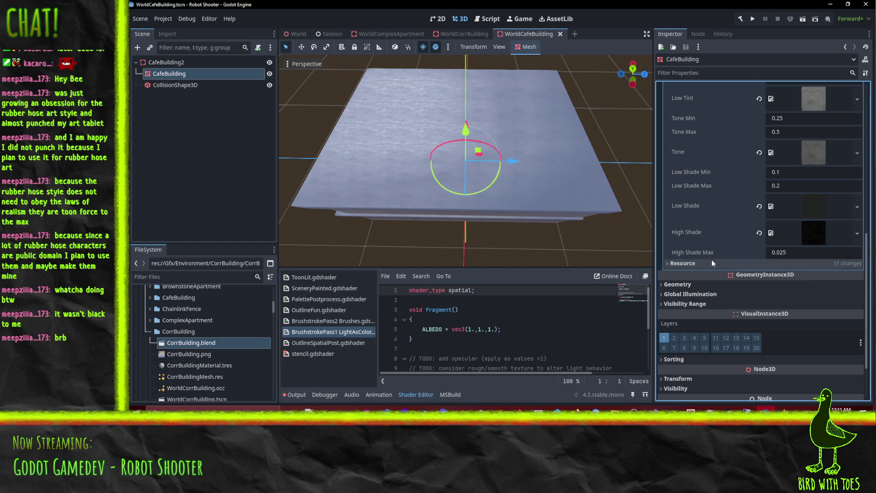
{"action": "scroll", "coordinate": [724, 261], "scroll_direction": "up", "scroll_amount": 6}
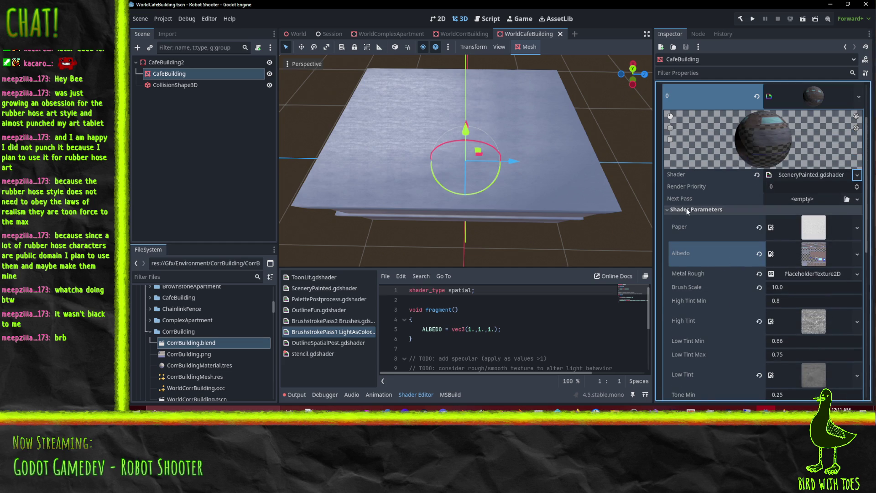
{"action": "left_click", "coordinate": [696, 209]}
{"action": "left_click", "coordinate": [856, 199]}
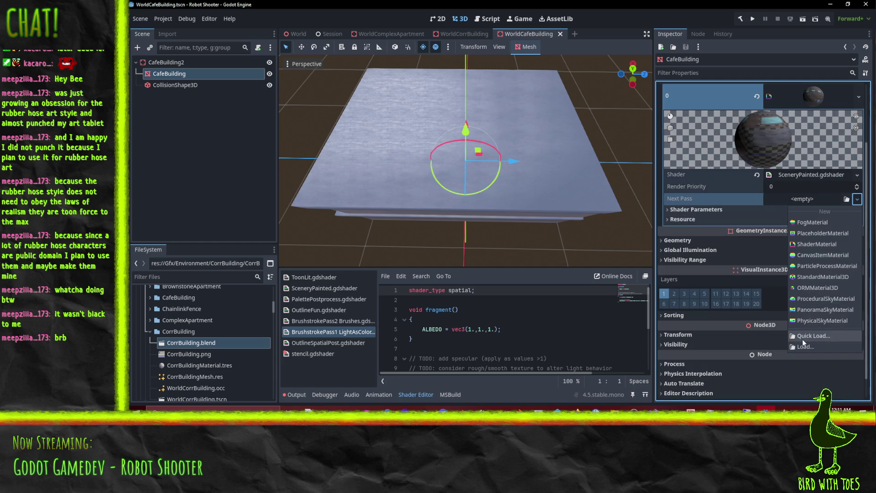
Create a new Next Pass material using the BrushstrokePass2 Brushes shader
{"action": "left_click", "coordinate": [816, 335]}
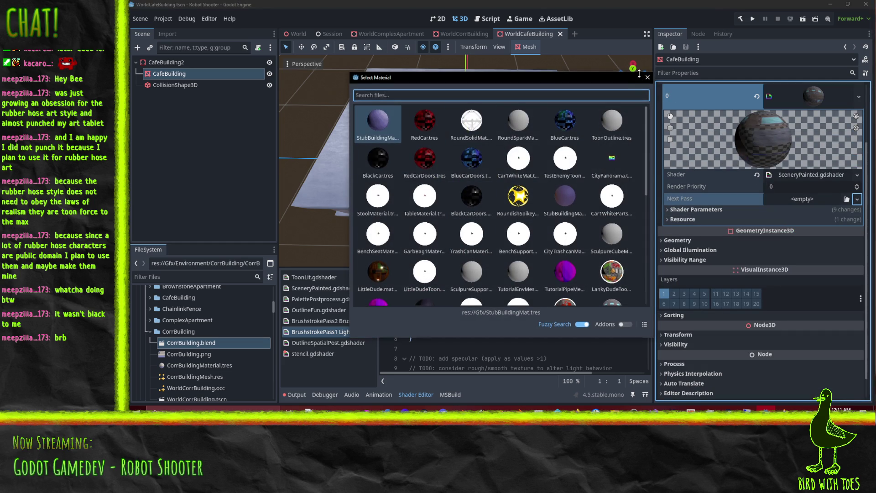
{"action": "left_click", "coordinate": [646, 77]}
{"action": "left_click", "coordinate": [857, 199]}
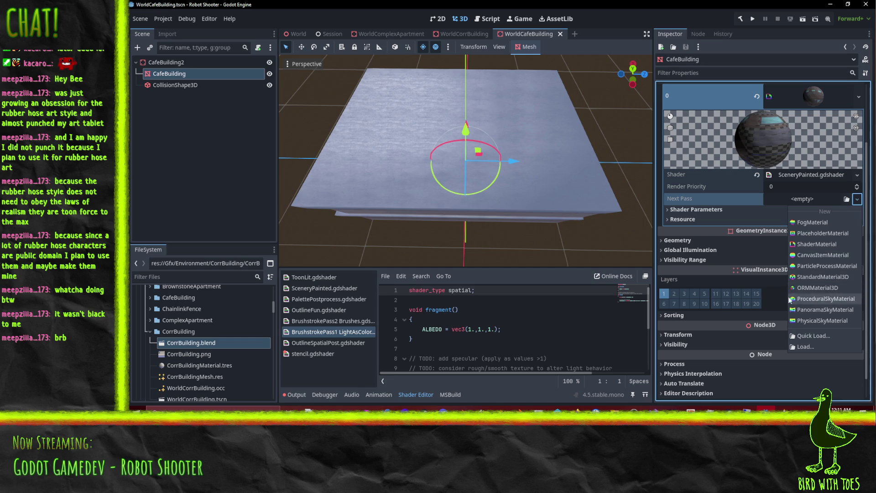
{"action": "left_click", "coordinate": [811, 244]}
{"action": "left_click", "coordinate": [806, 206]}
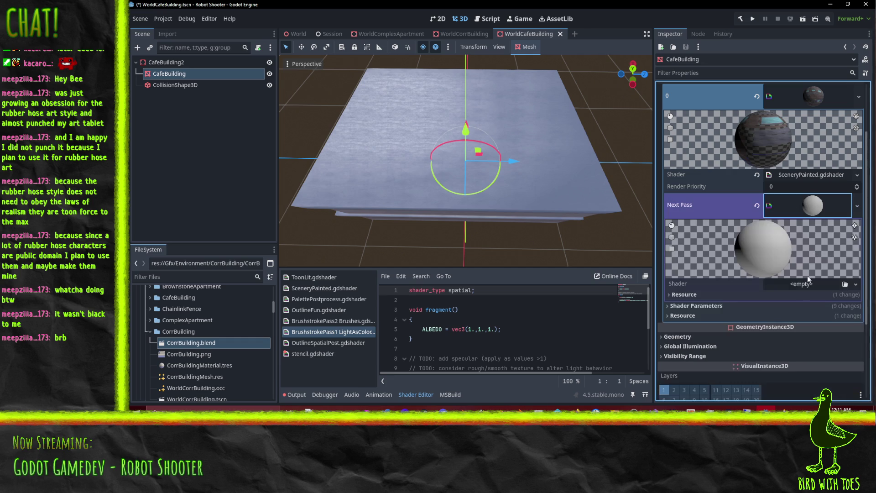
{"action": "left_click", "coordinate": [854, 284]}
{"action": "left_click", "coordinate": [817, 311]}
{"action": "double_click", "coordinate": [416, 250]}
Expand the brushstroke pass's shader parameters and assign its Albedo texture
{"action": "scroll", "coordinate": [744, 259], "scroll_direction": "down", "scroll_amount": 4}
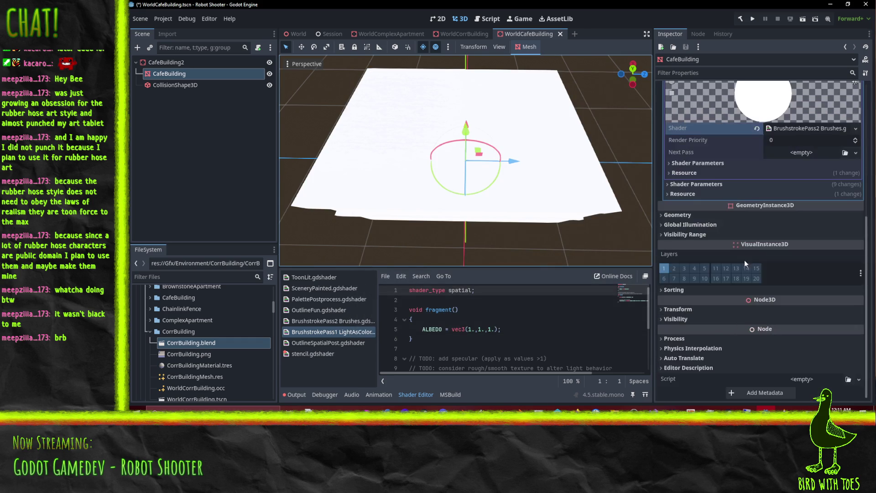
{"action": "left_click", "coordinate": [690, 183]}
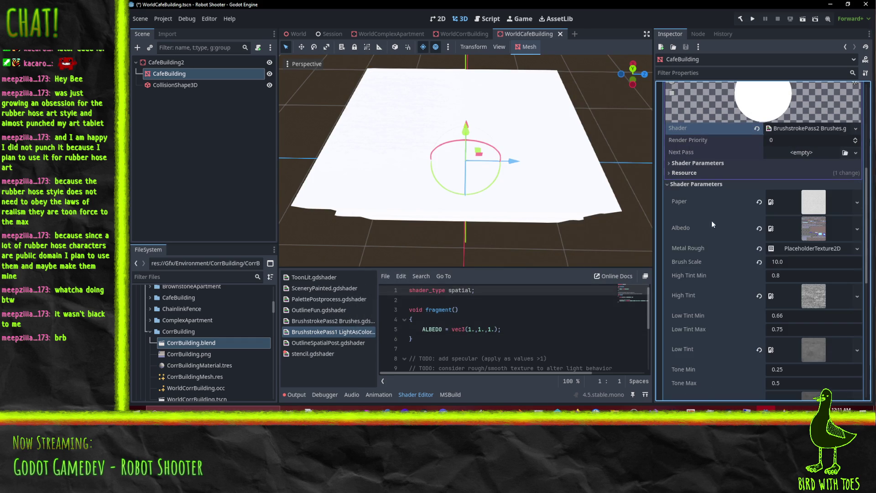
{"action": "scroll", "coordinate": [709, 221], "scroll_direction": "up", "scroll_amount": 2}
{"action": "left_click", "coordinate": [701, 264]}
{"action": "scroll", "coordinate": [718, 239], "scroll_direction": "up", "scroll_amount": 1}
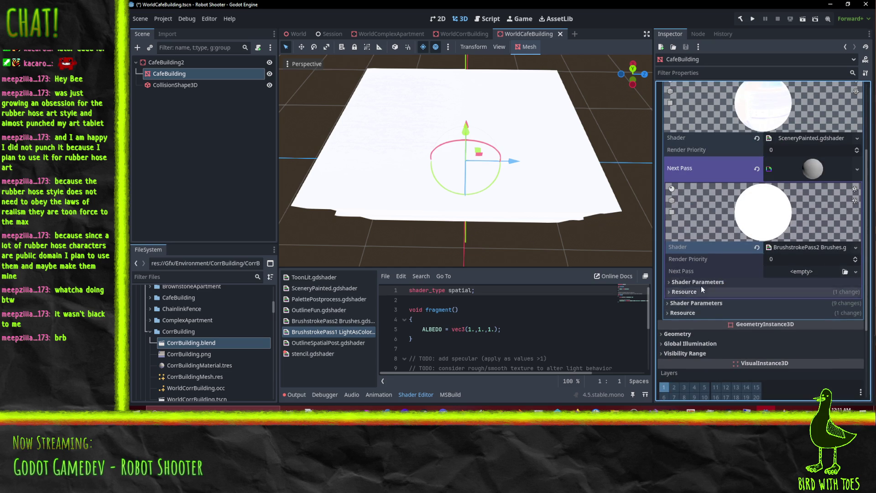
{"action": "left_click", "coordinate": [705, 283]}
{"action": "scroll", "coordinate": [730, 287], "scroll_direction": "down", "scroll_amount": 3}
{"action": "left_click", "coordinate": [814, 280]}
{"action": "left_click", "coordinate": [808, 387]}
{"action": "left_click", "coordinate": [856, 309]}
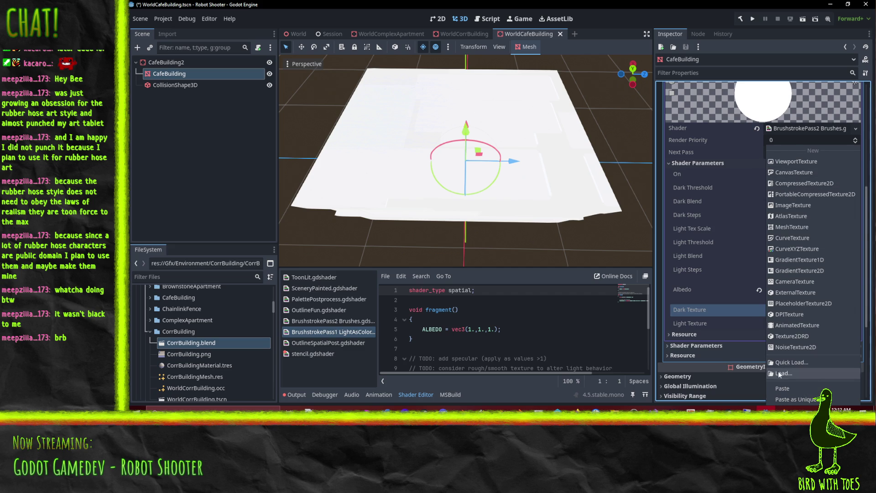
Set Dark Texture to ShadeStroke.png, replacing a wrongly assigned highlight texture
{"action": "left_click", "coordinate": [793, 362]}
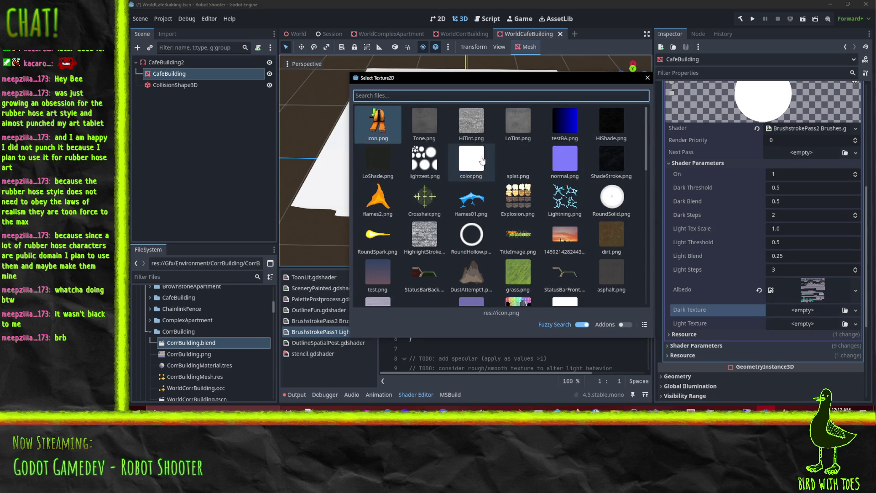
{"action": "double_click", "coordinate": [433, 235]}
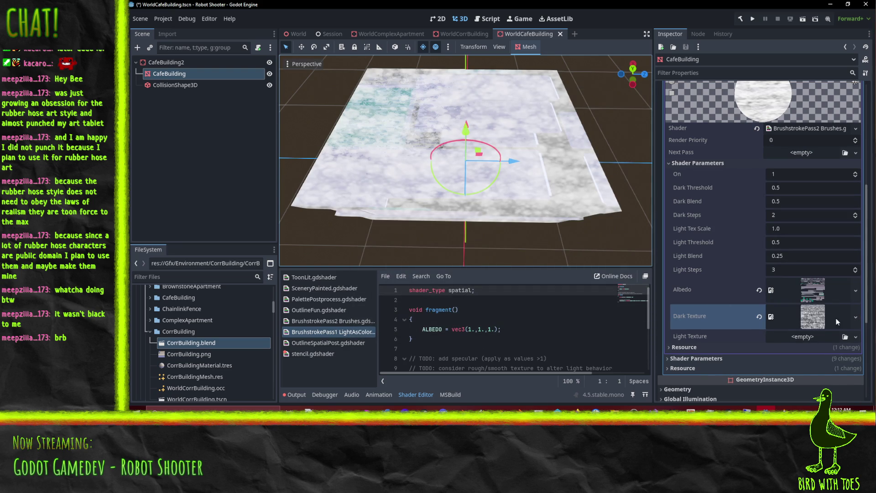
{"action": "left_click", "coordinate": [857, 316]}
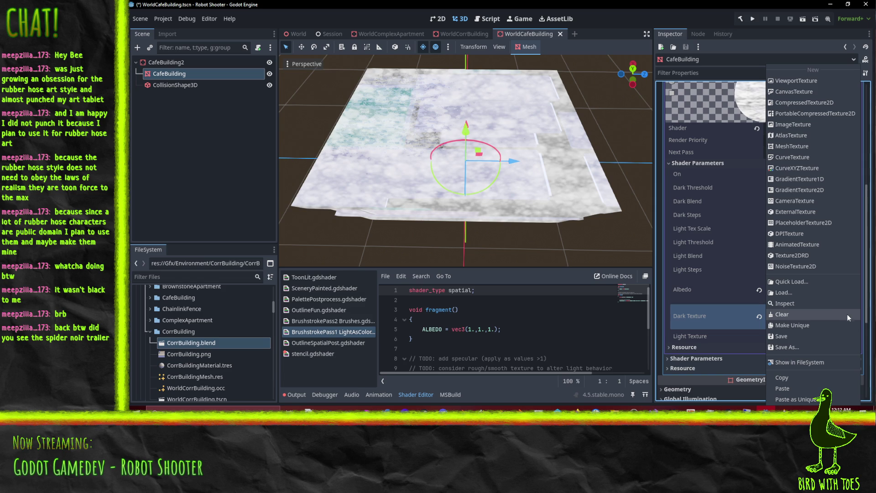
{"action": "left_click", "coordinate": [709, 349]}
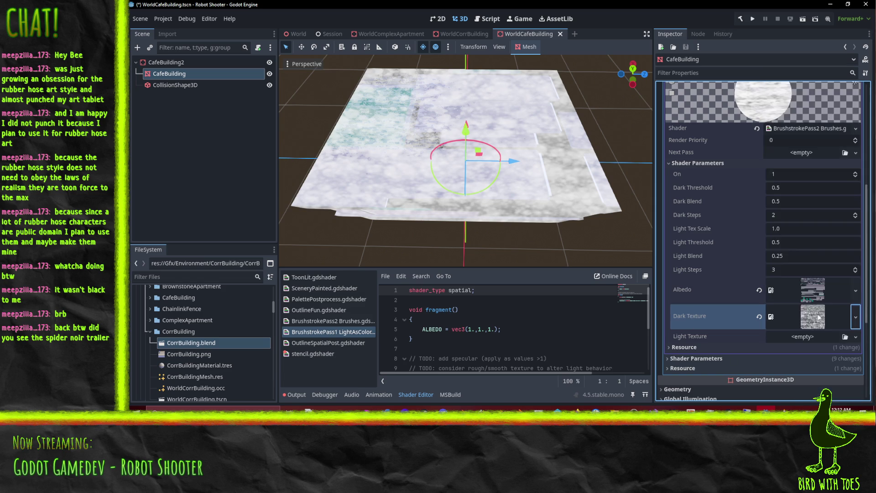
{"action": "left_click", "coordinate": [850, 314]}
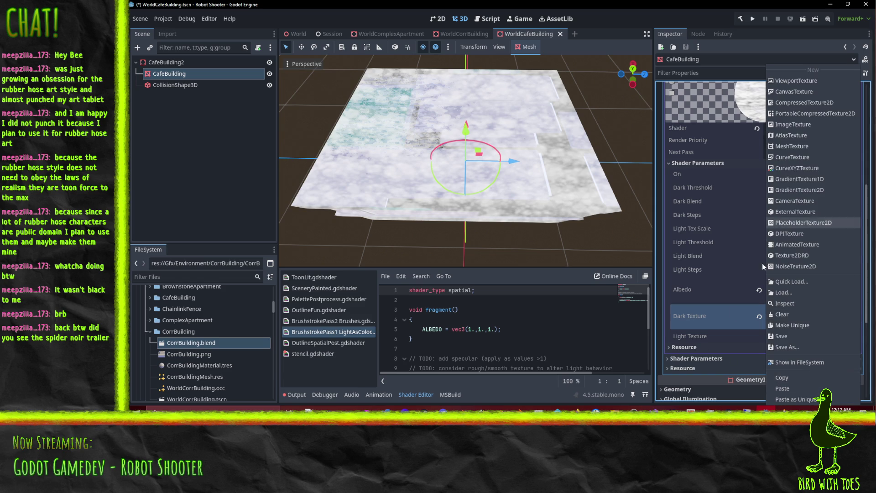
{"action": "left_click", "coordinate": [781, 314]}
{"action": "left_click", "coordinate": [851, 312]}
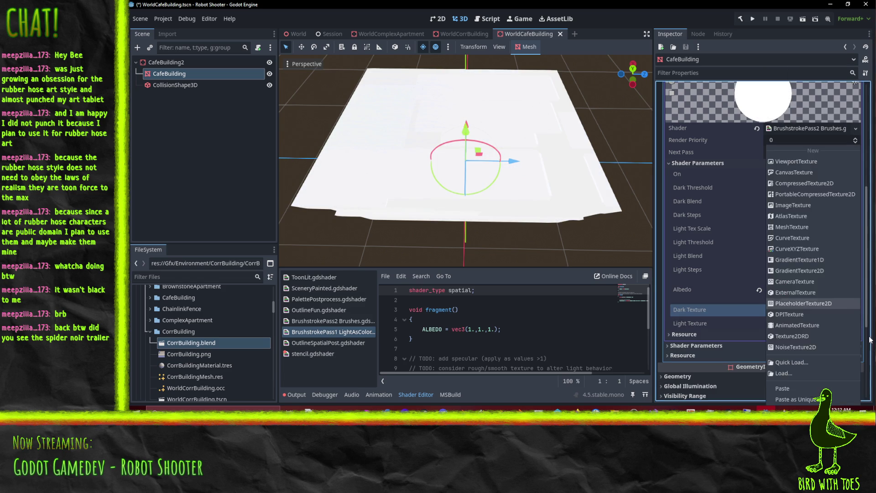
{"action": "left_click", "coordinate": [817, 363]}
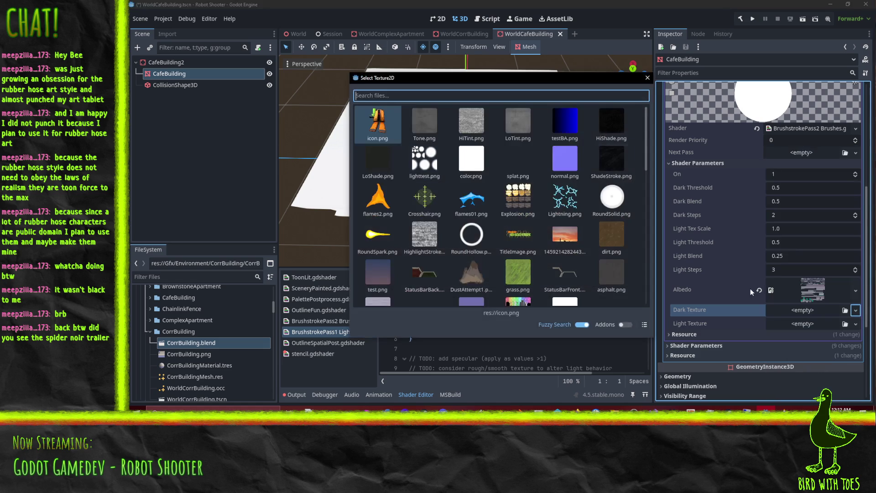
{"action": "double_click", "coordinate": [613, 176]}
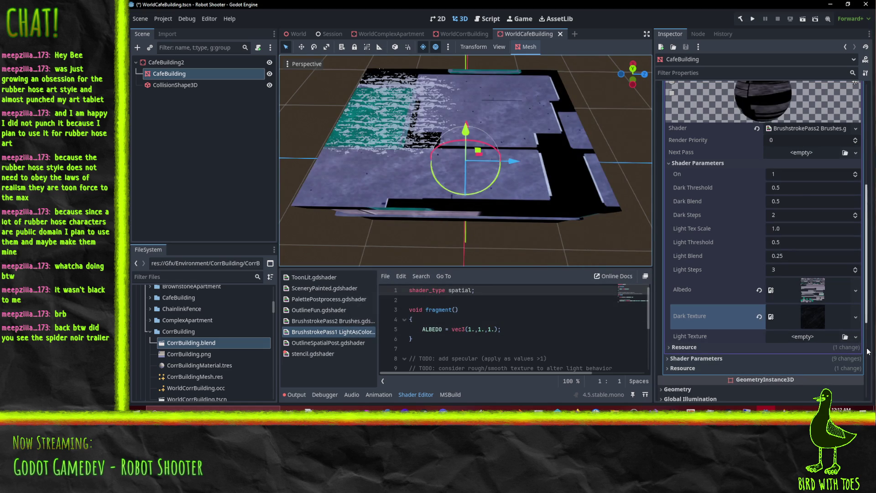
Set Light Texture to the grey HighlightStroke texture
{"action": "left_click", "coordinate": [854, 338]}
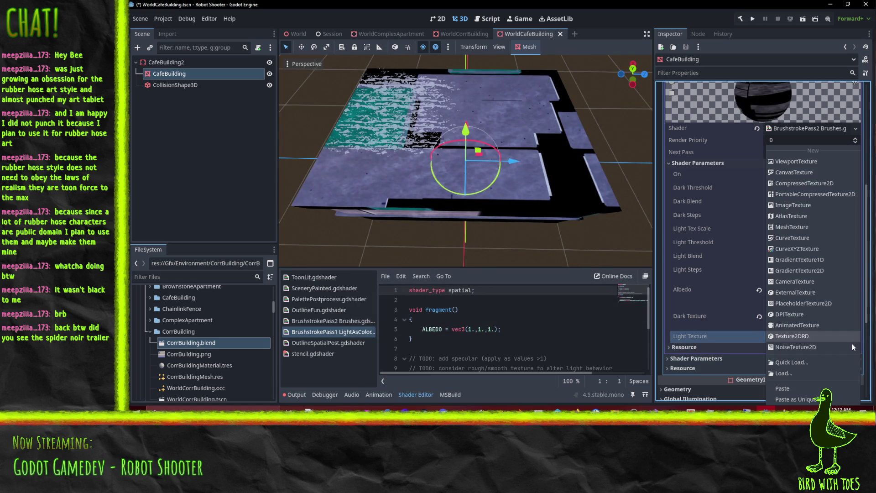
{"action": "left_click", "coordinate": [793, 362]}
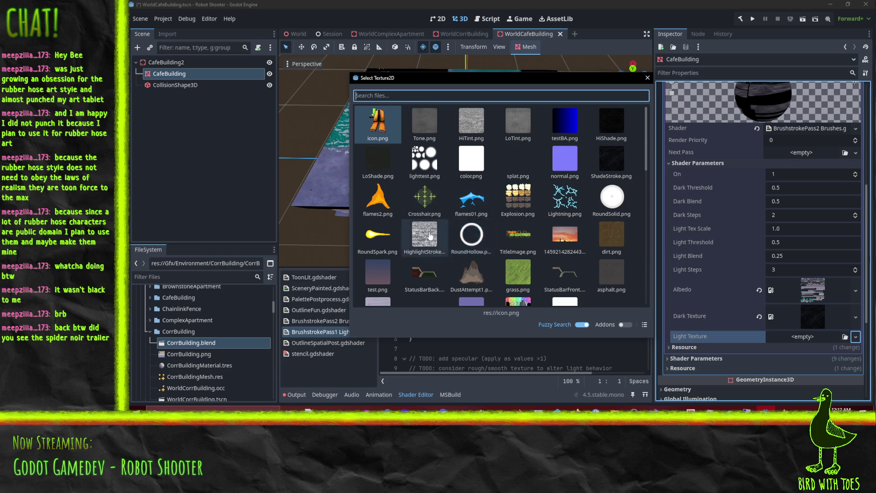
{"action": "double_click", "coordinate": [424, 235]}
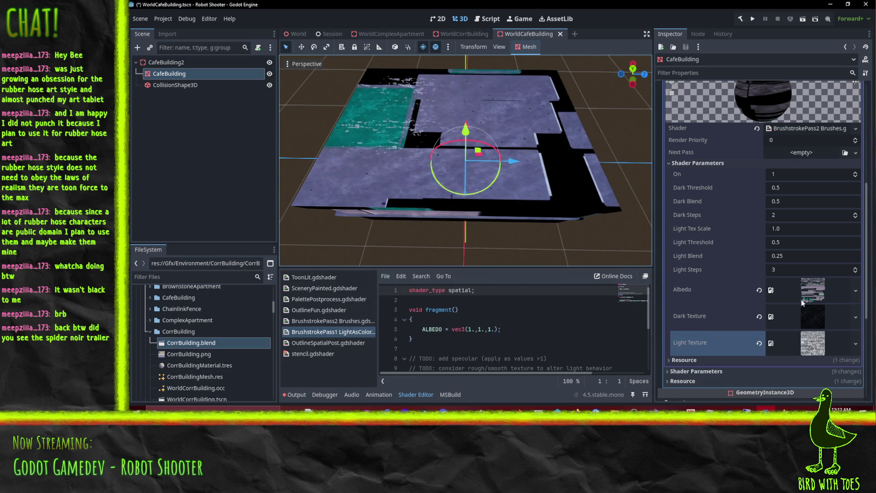
{"action": "scroll", "coordinate": [817, 291], "scroll_direction": "up", "scroll_amount": 5}
{"action": "scroll", "coordinate": [817, 292], "scroll_direction": "up", "scroll_amount": 2}
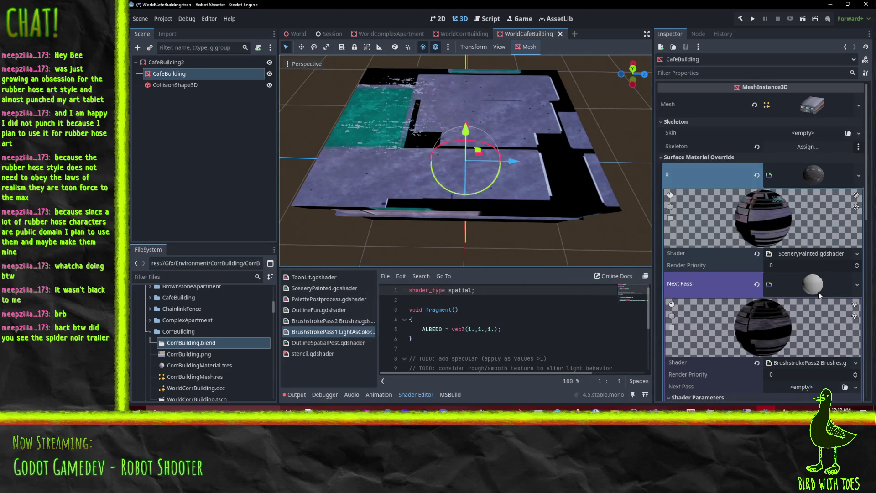
{"action": "left_click", "coordinate": [805, 181]}
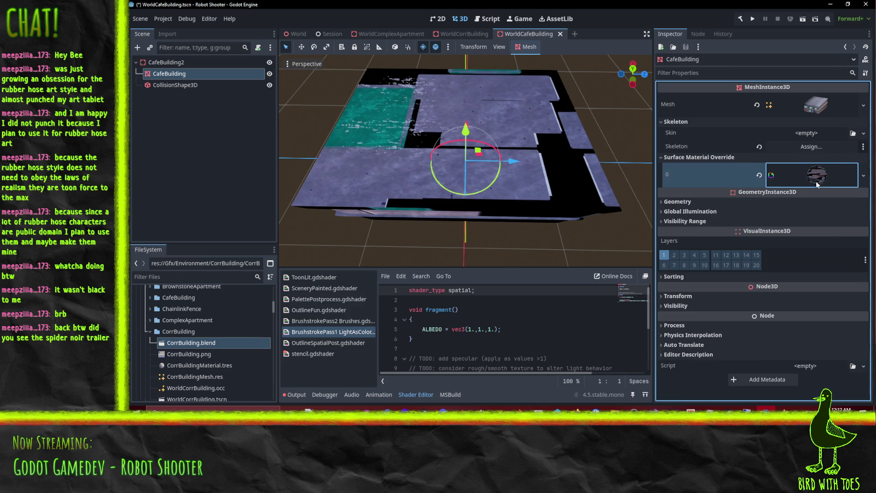
{"action": "left_click", "coordinate": [806, 182]}
{"action": "left_click", "coordinate": [817, 287]}
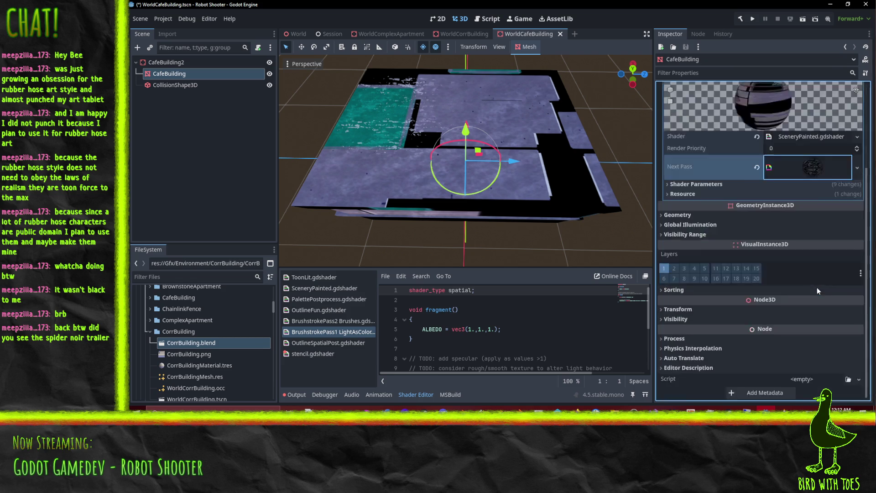
{"action": "scroll", "coordinate": [807, 262], "scroll_direction": "down", "scroll_amount": 4}
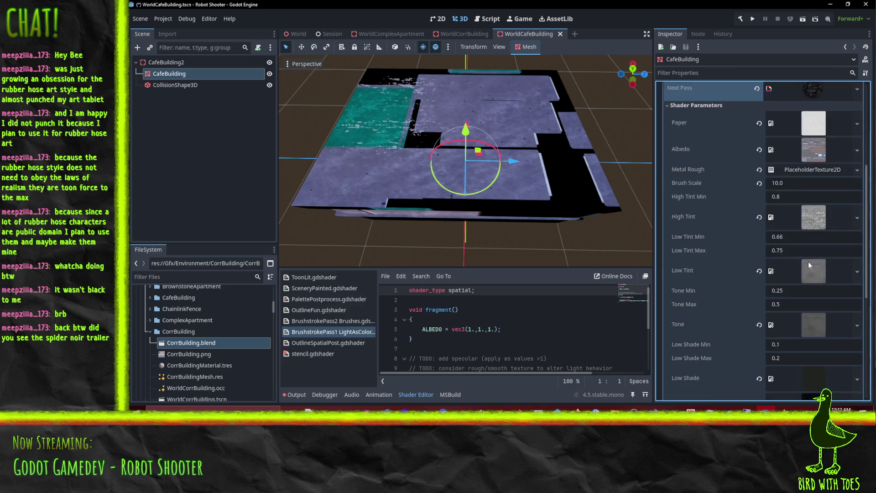
{"action": "scroll", "coordinate": [808, 262], "scroll_direction": "up", "scroll_amount": 2}
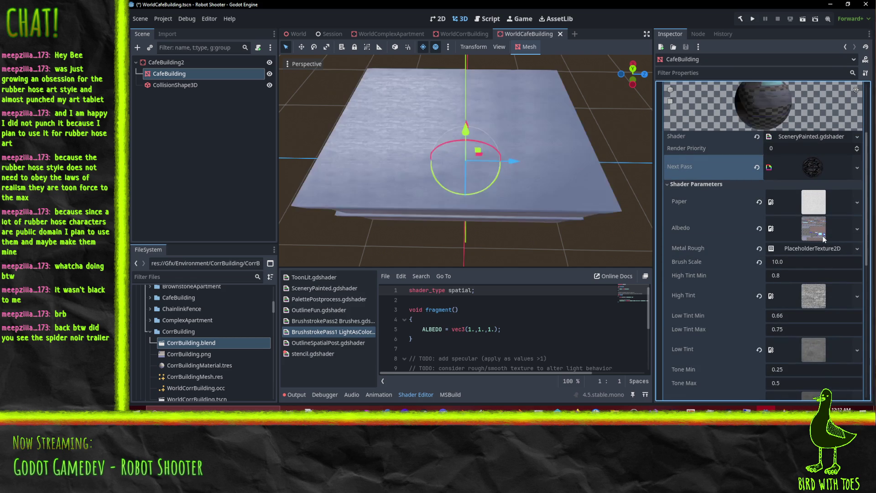
{"action": "key", "text": "ctrl+z"}
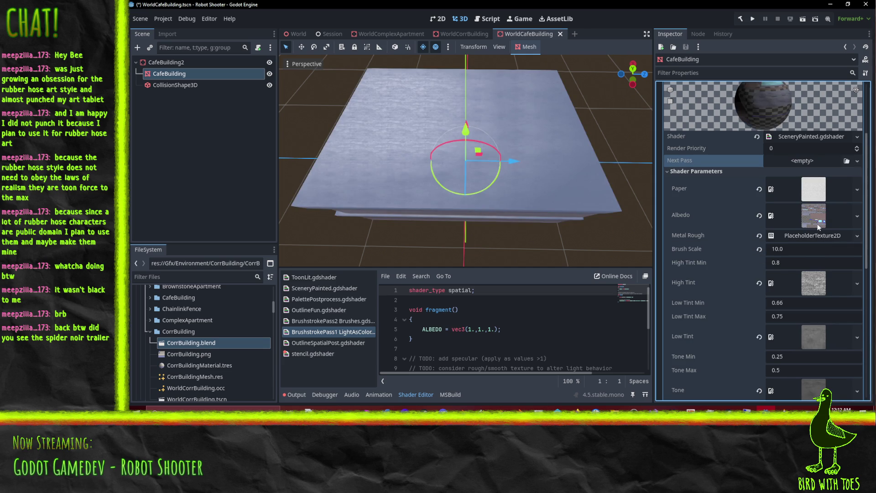
{"action": "left_click", "coordinate": [813, 218]}
{"action": "right_click", "coordinate": [814, 218]}
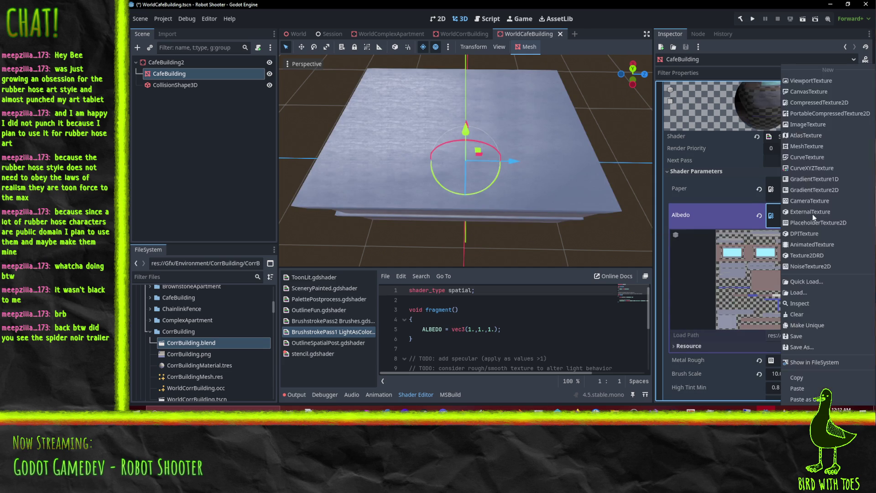
{"action": "left_click", "coordinate": [727, 220]}
{"action": "right_click", "coordinate": [813, 215]}
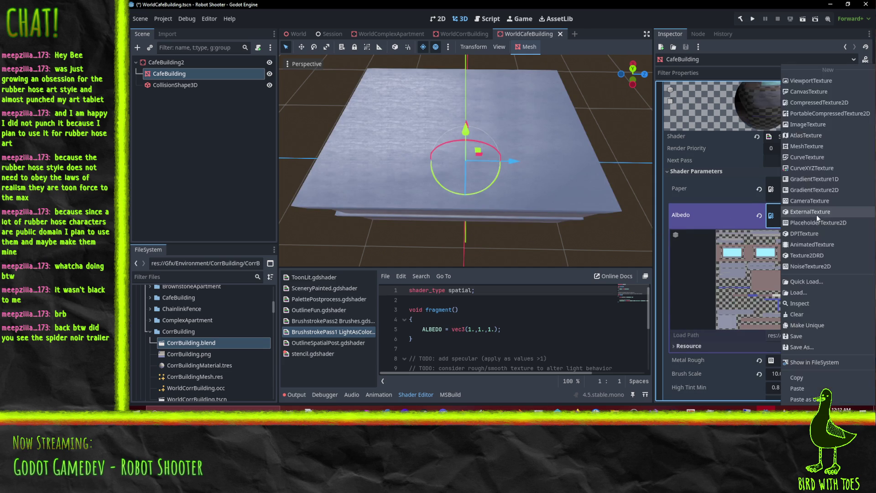
{"action": "left_click", "coordinate": [801, 375]}
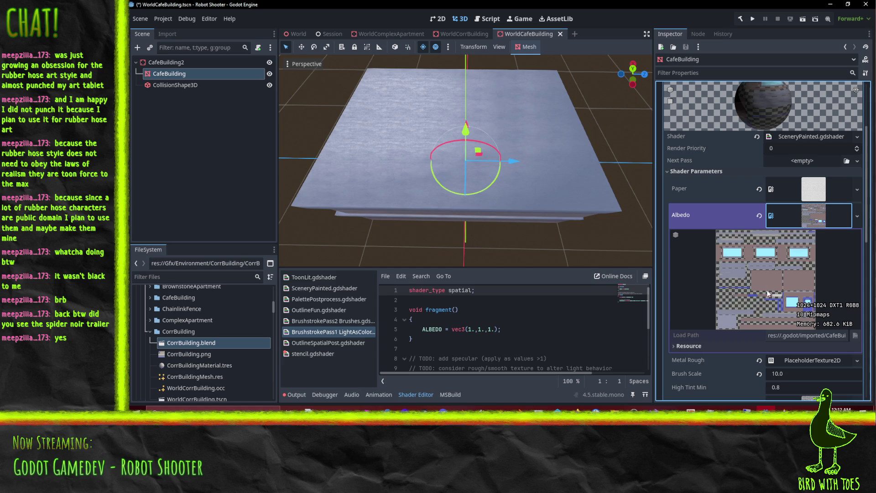
{"action": "left_click_drag", "start_coordinate": [791, 302], "coordinate": [644, 262]}
Expand the second-pass (brushstroke) material details under CafeBuilding's surface material override
{"action": "scroll", "coordinate": [793, 258], "scroll_direction": "down", "scroll_amount": 5}
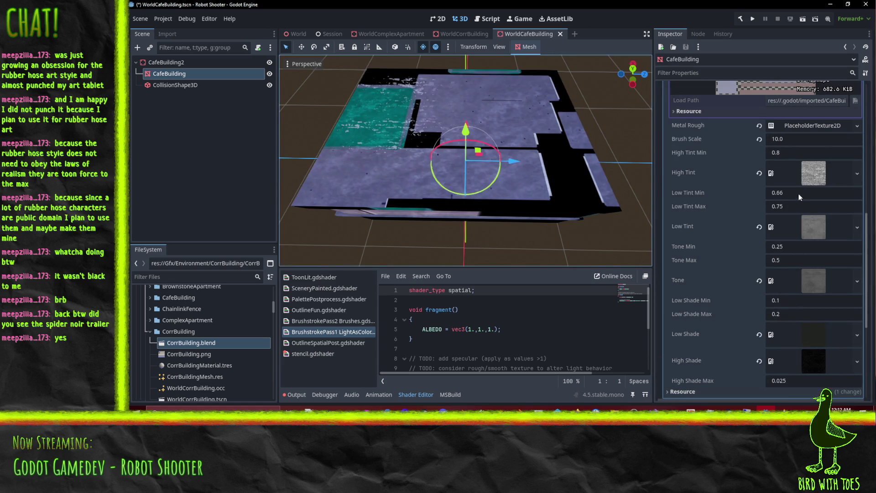
{"action": "scroll", "coordinate": [803, 261], "scroll_direction": "down", "scroll_amount": 5}
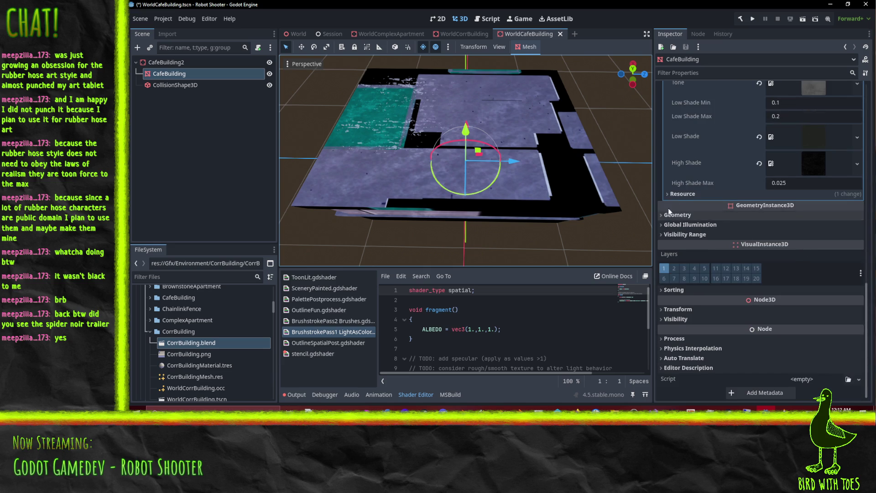
{"action": "scroll", "coordinate": [687, 201], "scroll_direction": "up", "scroll_amount": 10}
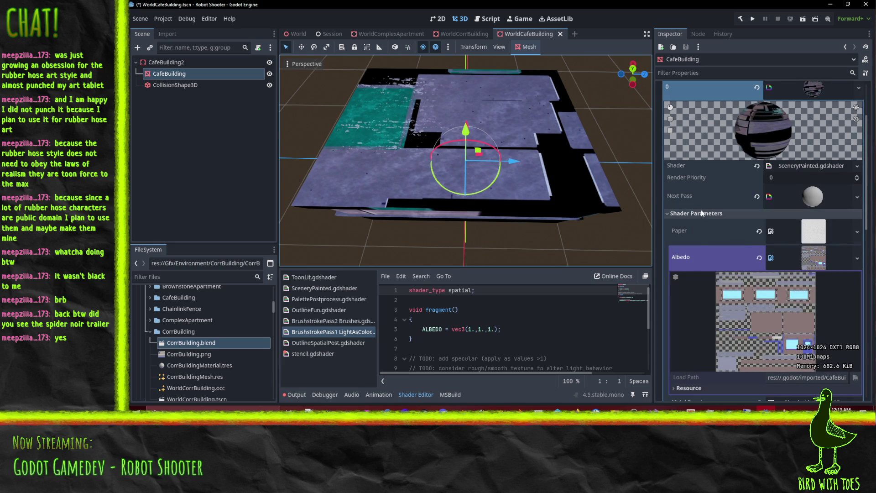
{"action": "left_click", "coordinate": [806, 199]}
{"action": "scroll", "coordinate": [782, 256], "scroll_direction": "down", "scroll_amount": 5}
{"action": "scroll", "coordinate": [781, 252], "scroll_direction": "up", "scroll_amount": 5}
{"action": "left_click", "coordinate": [807, 196]}
{"action": "left_click", "coordinate": [808, 199]}
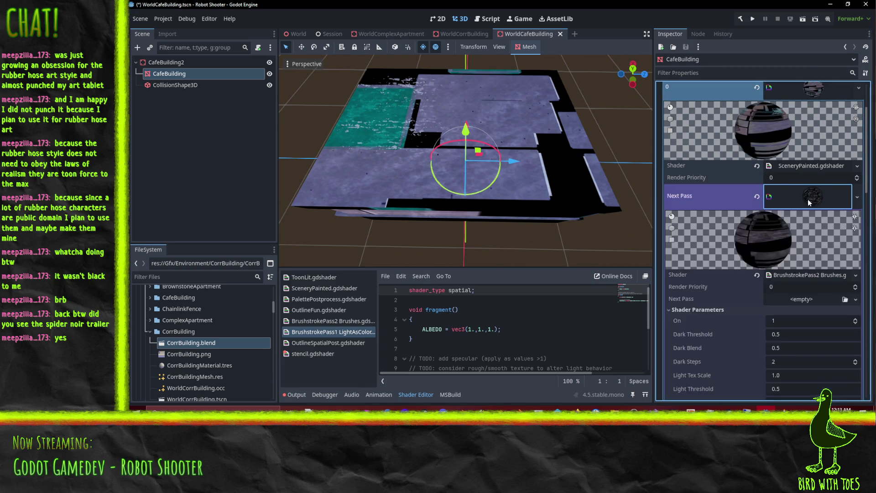
{"action": "scroll", "coordinate": [805, 255], "scroll_direction": "down", "scroll_amount": 5}
Paste the cafe building's colour texture into the brushstroke pass's Albedo texture slot
{"action": "left_click", "coordinate": [810, 197]}
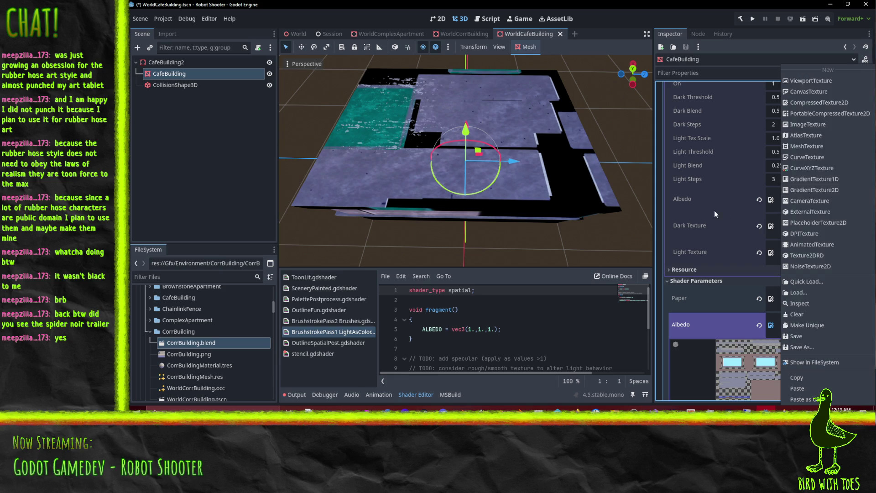
{"action": "left_click", "coordinate": [718, 209]}
{"action": "left_click", "coordinate": [805, 196]}
{"action": "left_click", "coordinate": [801, 392]}
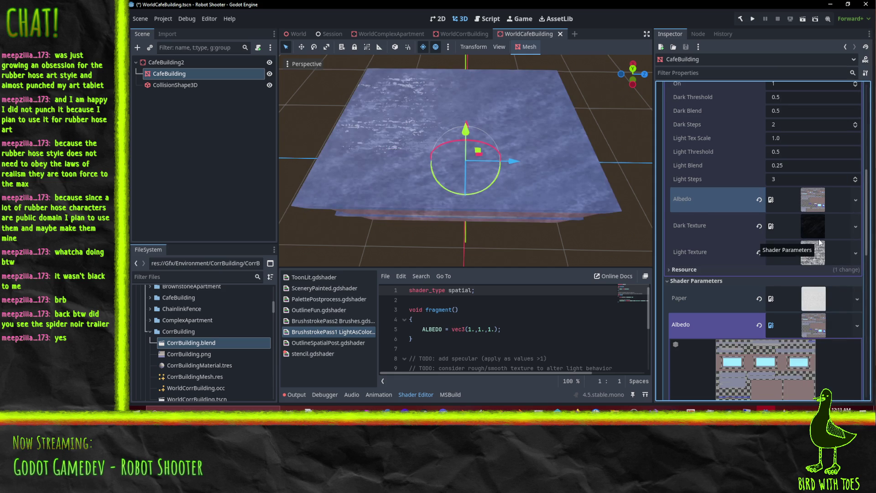
{"action": "scroll", "coordinate": [817, 242], "scroll_direction": "down", "scroll_amount": 3}
{"action": "scroll", "coordinate": [724, 203], "scroll_direction": "up", "scroll_amount": 1}
{"action": "scroll", "coordinate": [724, 204], "scroll_direction": "up", "scroll_amount": 10}
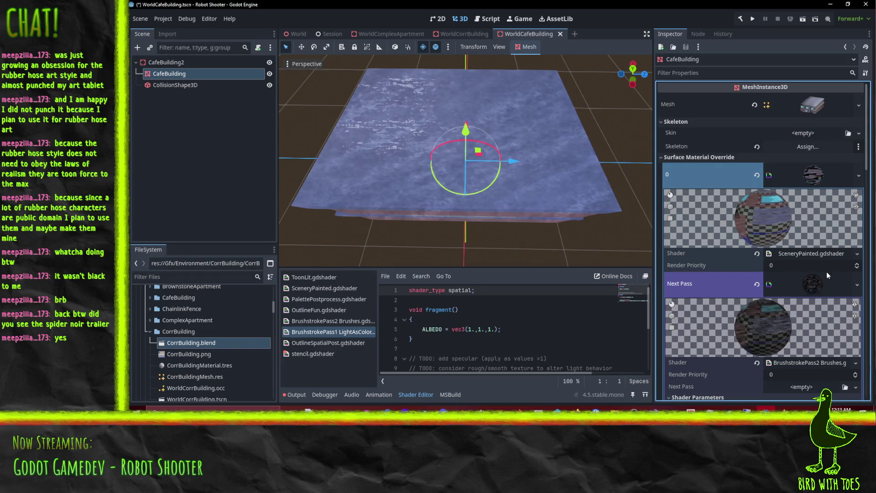
Open the Quick Load material picker for slot 0, then dismiss it unchanged
{"action": "left_click", "coordinate": [857, 176]}
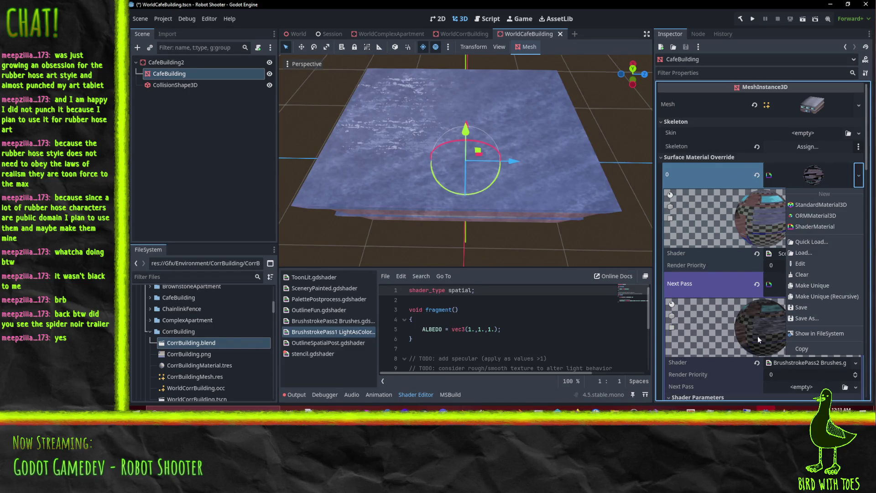
{"action": "left_click", "coordinate": [811, 241]}
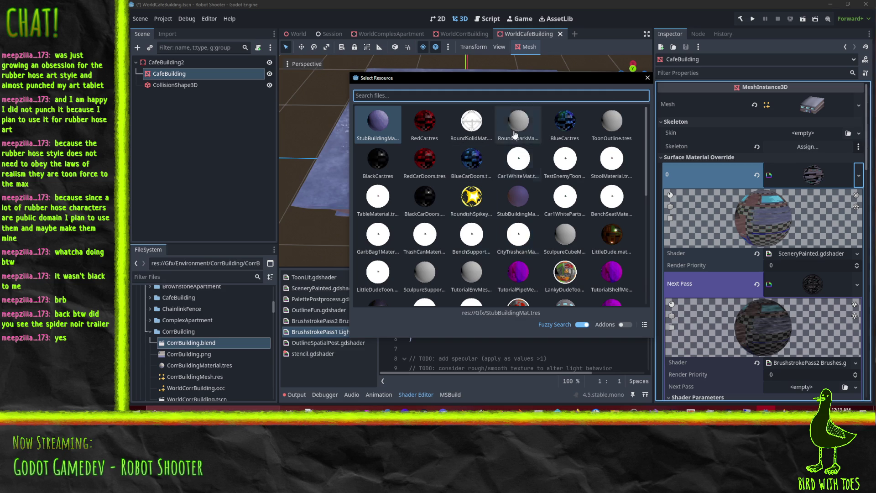
{"action": "left_click", "coordinate": [647, 78]}
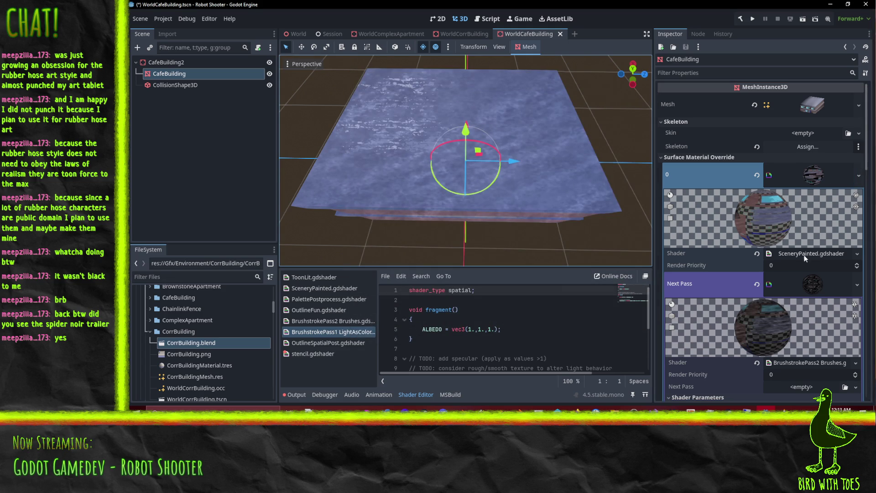
Quick Load BrushstrokePass1 LightAsColor.gdshader as the first pass shader and save WorldCafeBuilding
{"action": "left_click", "coordinate": [857, 253]}
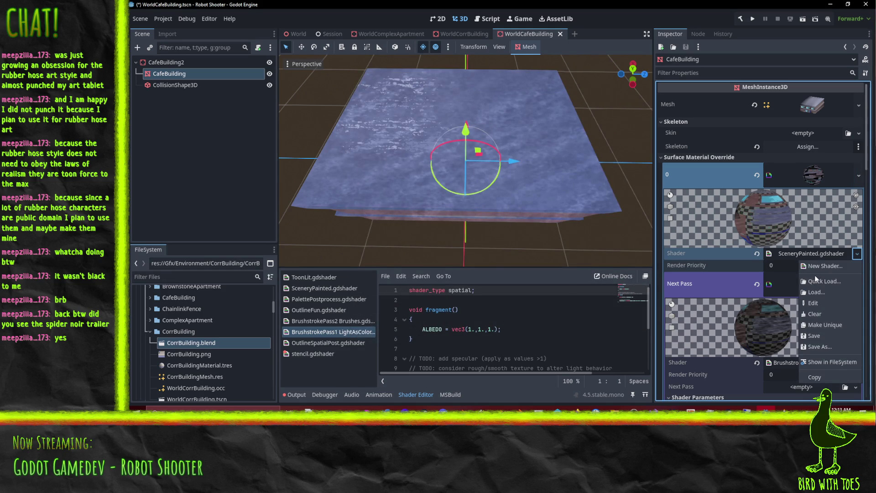
{"action": "left_click", "coordinate": [821, 281]}
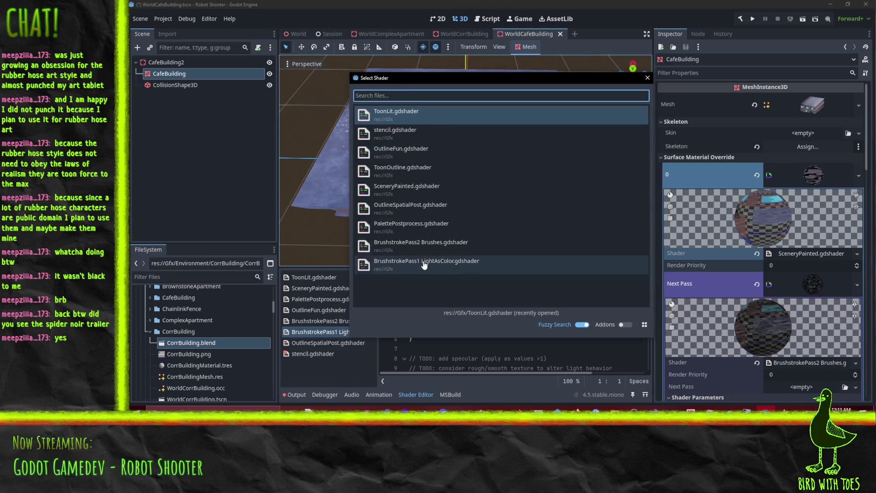
{"action": "double_click", "coordinate": [420, 261]}
{"action": "mouse_move", "coordinate": [463, 177]}
{"action": "left_mouse_down"}
{"action": "mouse_move", "coordinate": [573, 103]}
{"action": "mouse_move", "coordinate": [625, 114]}
{"action": "mouse_move", "coordinate": [305, 117]}
{"action": "mouse_move", "coordinate": [296, 125]}
{"action": "mouse_move", "coordinate": [349, 159]}
{"action": "left_mouse_up"}
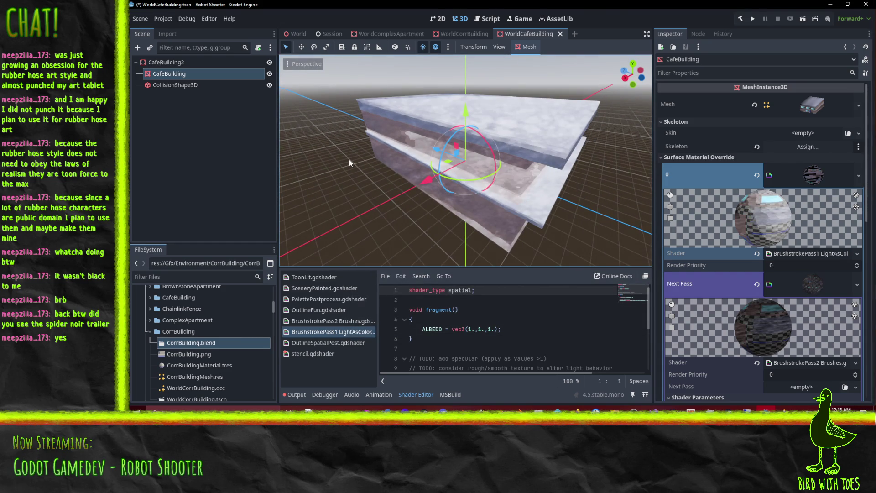
{"action": "key", "text": "ctrl+s"}
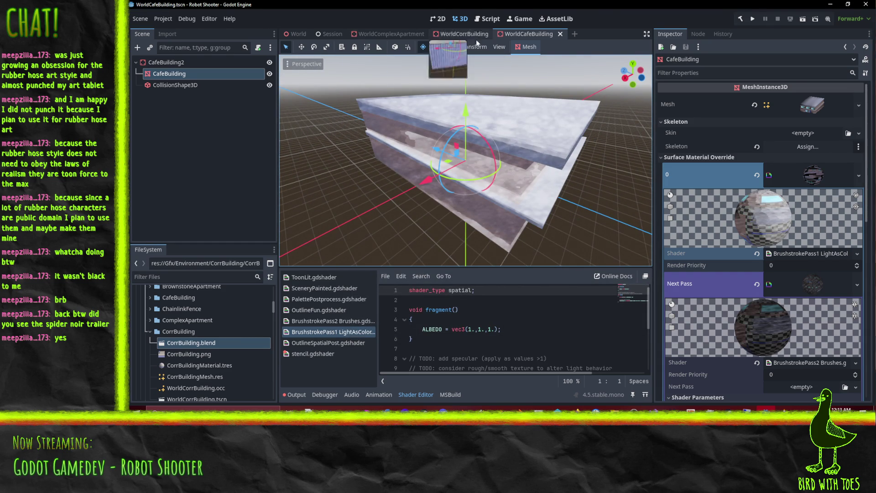
In the World scene, view CafeBuilding from street level and above, then neighbouring buildings
{"action": "left_click", "coordinate": [296, 33]}
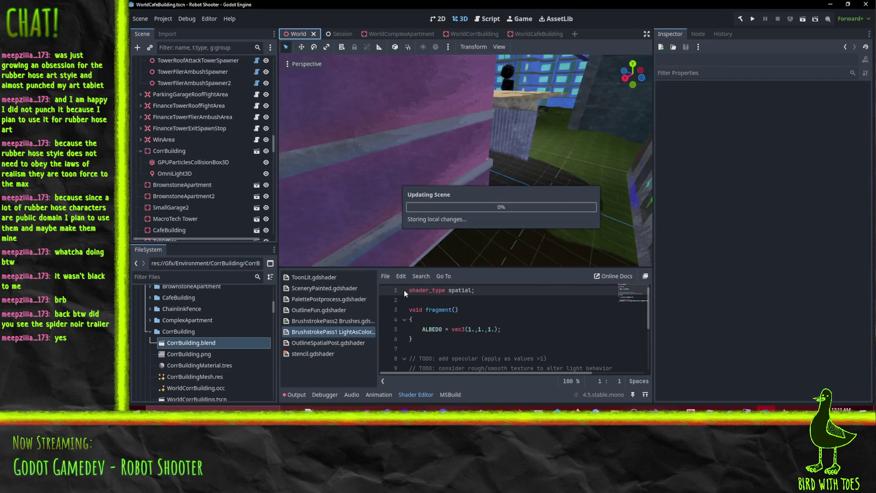
{"action": "mouse_move", "coordinate": [537, 158]}
{"action": "left_mouse_down"}
{"action": "mouse_move", "coordinate": [480, 106]}
{"action": "mouse_move", "coordinate": [400, 67]}
{"action": "mouse_move", "coordinate": [404, 258]}
{"action": "mouse_move", "coordinate": [506, 319]}
{"action": "left_mouse_up"}
{"action": "mouse_move", "coordinate": [468, 200]}
{"action": "left_mouse_down"}
{"action": "mouse_move", "coordinate": [513, 212]}
{"action": "mouse_move", "coordinate": [557, 258]}
{"action": "mouse_move", "coordinate": [430, 193]}
{"action": "mouse_move", "coordinate": [475, 220]}
{"action": "mouse_move", "coordinate": [504, 219]}
{"action": "mouse_move", "coordinate": [412, 193]}
{"action": "mouse_move", "coordinate": [428, 202]}
{"action": "left_mouse_up"}
{"action": "mouse_move", "coordinate": [495, 217]}
{"action": "left_mouse_down"}
{"action": "mouse_move", "coordinate": [521, 199]}
{"action": "mouse_move", "coordinate": [514, 201]}
{"action": "left_mouse_up"}
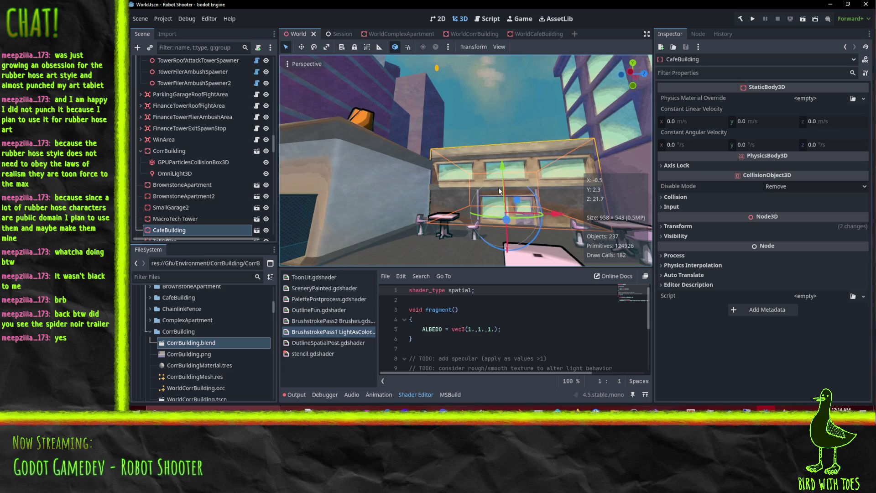
{"action": "mouse_move", "coordinate": [499, 187]}
{"action": "left_mouse_down"}
{"action": "mouse_move", "coordinate": [477, 210]}
{"action": "mouse_move", "coordinate": [362, 223]}
{"action": "mouse_move", "coordinate": [531, 183]}
{"action": "mouse_move", "coordinate": [399, 179]}
{"action": "mouse_move", "coordinate": [351, 197]}
{"action": "mouse_move", "coordinate": [365, 204]}
{"action": "mouse_move", "coordinate": [613, 68]}
{"action": "mouse_move", "coordinate": [638, 163]}
{"action": "mouse_move", "coordinate": [631, 264]}
{"action": "mouse_move", "coordinate": [628, 108]}
{"action": "mouse_move", "coordinate": [512, 112]}
{"action": "mouse_move", "coordinate": [435, 131]}
{"action": "mouse_move", "coordinate": [566, 66]}
{"action": "mouse_move", "coordinate": [532, 133]}
{"action": "mouse_move", "coordinate": [542, 139]}
{"action": "mouse_move", "coordinate": [446, 113]}
{"action": "mouse_move", "coordinate": [573, 103]}
{"action": "mouse_move", "coordinate": [291, 141]}
{"action": "mouse_move", "coordinate": [332, 140]}
{"action": "left_mouse_up"}
{"action": "mouse_move", "coordinate": [497, 118]}
{"action": "left_mouse_down"}
{"action": "mouse_move", "coordinate": [521, 128]}
{"action": "mouse_move", "coordinate": [486, 124]}
{"action": "mouse_move", "coordinate": [623, 106]}
{"action": "mouse_move", "coordinate": [354, 95]}
{"action": "mouse_move", "coordinate": [333, 262]}
{"action": "mouse_move", "coordinate": [327, 243]}
{"action": "mouse_move", "coordinate": [301, 256]}
{"action": "mouse_move", "coordinate": [466, 217]}
{"action": "mouse_move", "coordinate": [358, 220]}
{"action": "mouse_move", "coordinate": [460, 206]}
{"action": "mouse_move", "coordinate": [436, 196]}
{"action": "mouse_move", "coordinate": [518, 204]}
{"action": "mouse_move", "coordinate": [557, 221]}
{"action": "mouse_move", "coordinate": [571, 257]}
{"action": "mouse_move", "coordinate": [589, 54]}
{"action": "mouse_move", "coordinate": [604, 56]}
{"action": "mouse_move", "coordinate": [548, 256]}
{"action": "mouse_move", "coordinate": [520, 224]}
{"action": "mouse_move", "coordinate": [523, 234]}
{"action": "mouse_move", "coordinate": [477, 226]}
{"action": "mouse_move", "coordinate": [491, 232]}
{"action": "mouse_move", "coordinate": [485, 240]}
{"action": "left_mouse_up"}
{"action": "mouse_move", "coordinate": [544, 188]}
{"action": "left_mouse_down"}
{"action": "mouse_move", "coordinate": [422, 221]}
{"action": "mouse_move", "coordinate": [442, 113]}
{"action": "mouse_move", "coordinate": [469, 220]}
{"action": "mouse_move", "coordinate": [546, 131]}
{"action": "mouse_move", "coordinate": [620, 190]}
{"action": "mouse_move", "coordinate": [651, 136]}
{"action": "left_mouse_up"}
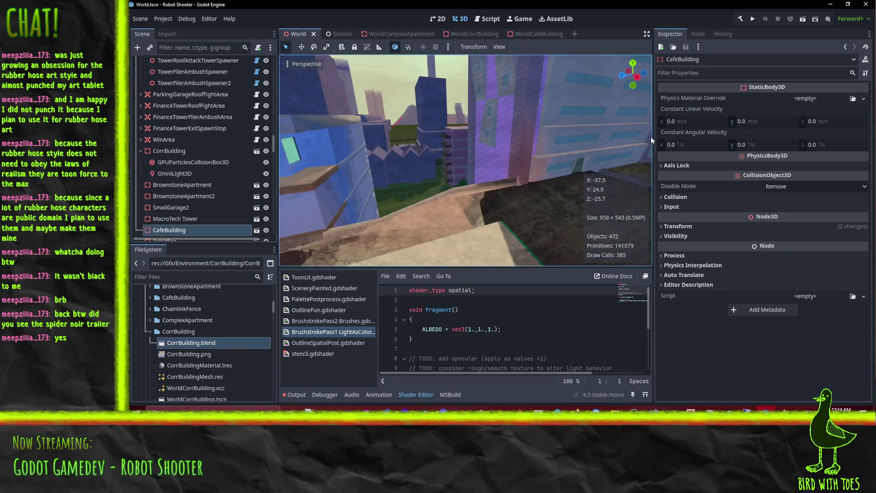
{"action": "mouse_move", "coordinate": [513, 201]}
{"action": "left_mouse_down"}
{"action": "mouse_move", "coordinate": [630, 176]}
{"action": "mouse_move", "coordinate": [521, 223]}
{"action": "mouse_move", "coordinate": [316, 193]}
{"action": "mouse_move", "coordinate": [387, 128]}
{"action": "mouse_move", "coordinate": [449, 133]}
{"action": "mouse_move", "coordinate": [420, 120]}
{"action": "mouse_move", "coordinate": [307, 125]}
{"action": "mouse_move", "coordinate": [637, 133]}
{"action": "mouse_move", "coordinate": [636, 141]}
{"action": "mouse_move", "coordinate": [501, 144]}
{"action": "left_mouse_up"}
Bring CafeBuilding back into view, then switch to the Perforce P4V client
{"action": "scroll", "coordinate": [442, 130], "scroll_direction": "up", "scroll_amount": 2}
{"action": "mouse_move", "coordinate": [396, 133]}
{"action": "left_mouse_down"}
{"action": "mouse_move", "coordinate": [461, 174]}
{"action": "mouse_move", "coordinate": [394, 142]}
{"action": "mouse_move", "coordinate": [526, 158]}
{"action": "mouse_move", "coordinate": [559, 218]}
{"action": "mouse_move", "coordinate": [557, 228]}
{"action": "mouse_move", "coordinate": [516, 234]}
{"action": "mouse_move", "coordinate": [396, 211]}
{"action": "mouse_move", "coordinate": [579, 185]}
{"action": "mouse_move", "coordinate": [503, 176]}
{"action": "mouse_move", "coordinate": [574, 171]}
{"action": "mouse_move", "coordinate": [584, 160]}
{"action": "mouse_move", "coordinate": [633, 179]}
{"action": "mouse_move", "coordinate": [522, 195]}
{"action": "mouse_move", "coordinate": [522, 187]}
{"action": "mouse_move", "coordinate": [619, 160]}
{"action": "mouse_move", "coordinate": [554, 179]}
{"action": "mouse_move", "coordinate": [491, 161]}
{"action": "mouse_move", "coordinate": [357, 269]}
{"action": "mouse_move", "coordinate": [426, 195]}
{"action": "mouse_move", "coordinate": [469, 209]}
{"action": "mouse_move", "coordinate": [565, 179]}
{"action": "mouse_move", "coordinate": [573, 216]}
{"action": "mouse_move", "coordinate": [549, 181]}
{"action": "mouse_move", "coordinate": [555, 245]}
{"action": "mouse_move", "coordinate": [556, 97]}
{"action": "mouse_move", "coordinate": [555, 114]}
{"action": "mouse_move", "coordinate": [484, 84]}
{"action": "mouse_move", "coordinate": [456, 91]}
{"action": "mouse_move", "coordinate": [477, 117]}
{"action": "mouse_move", "coordinate": [527, 122]}
{"action": "mouse_move", "coordinate": [530, 134]}
{"action": "mouse_move", "coordinate": [349, 69]}
{"action": "mouse_move", "coordinate": [374, 95]}
{"action": "mouse_move", "coordinate": [511, 133]}
{"action": "left_mouse_up"}
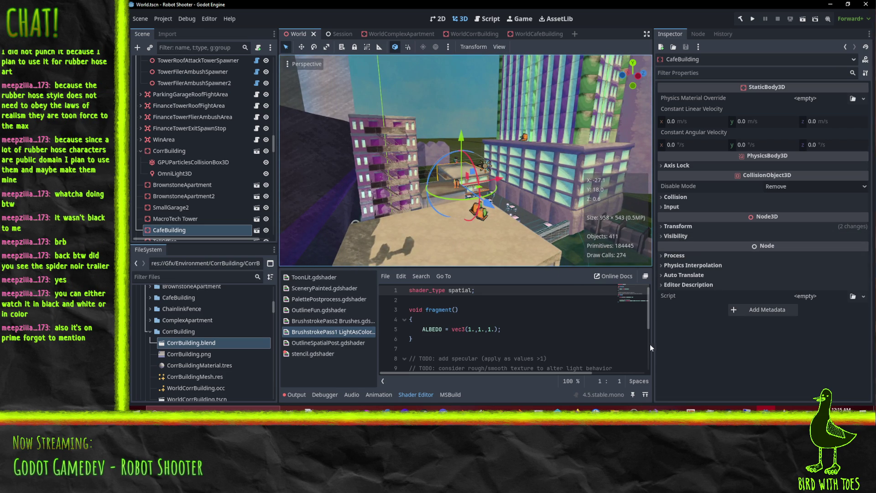
{"action": "mouse_move", "coordinate": [669, 411]}
{"action": "left_click", "coordinate": [625, 301]}
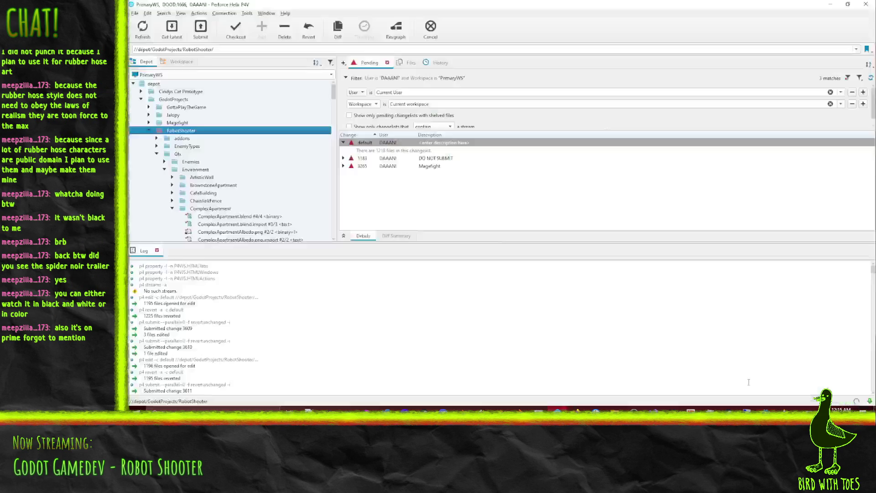
Revert unchanged files in the default changelist and start submitting only BrushstrokePass2 Brushes.gdshader
{"action": "right_click", "coordinate": [371, 143]}
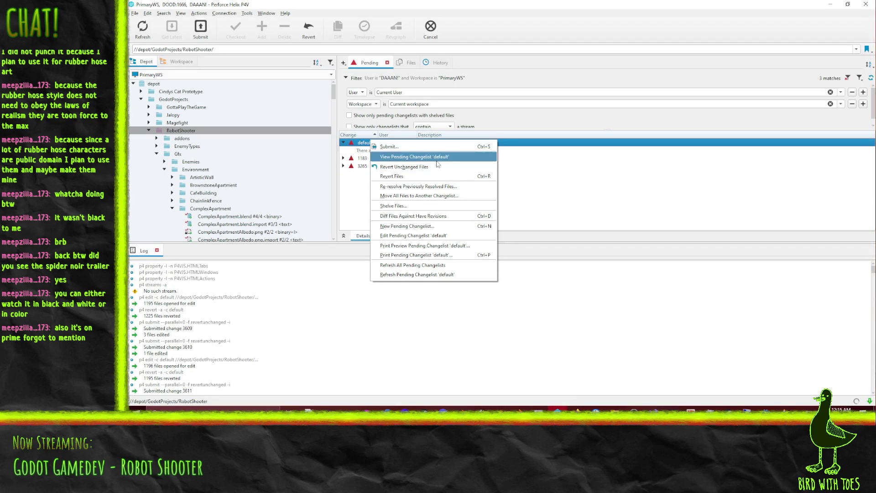
{"action": "left_click", "coordinate": [420, 170]}
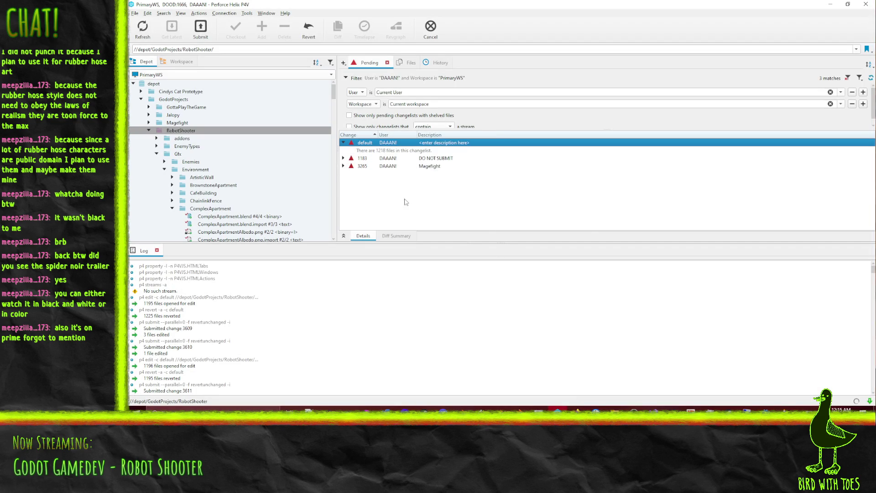
{"action": "left_click", "coordinate": [487, 150]}
{"action": "right_click", "coordinate": [487, 149]}
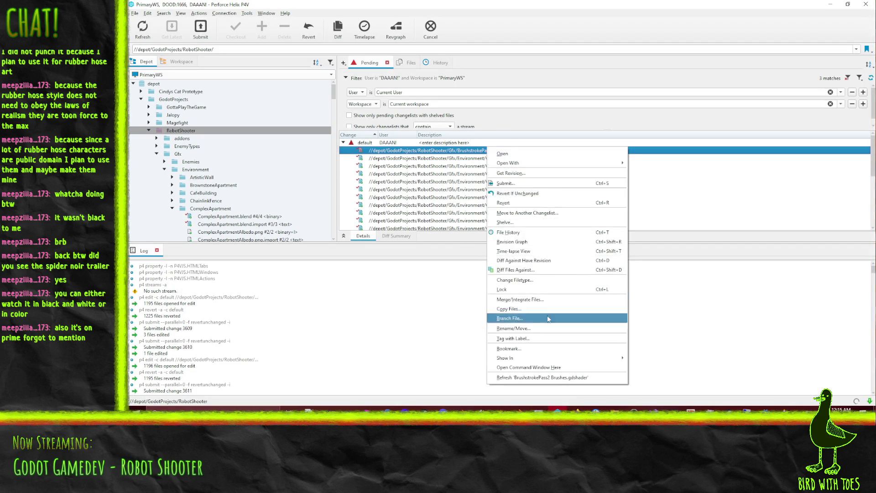
{"action": "left_click", "coordinate": [506, 183]}
Describe the change as a parking-garage paint shader bug fix and submit it
{"action": "type", "text": "1"}
{"action": "type", "text": "ot Shooter - Fix"}
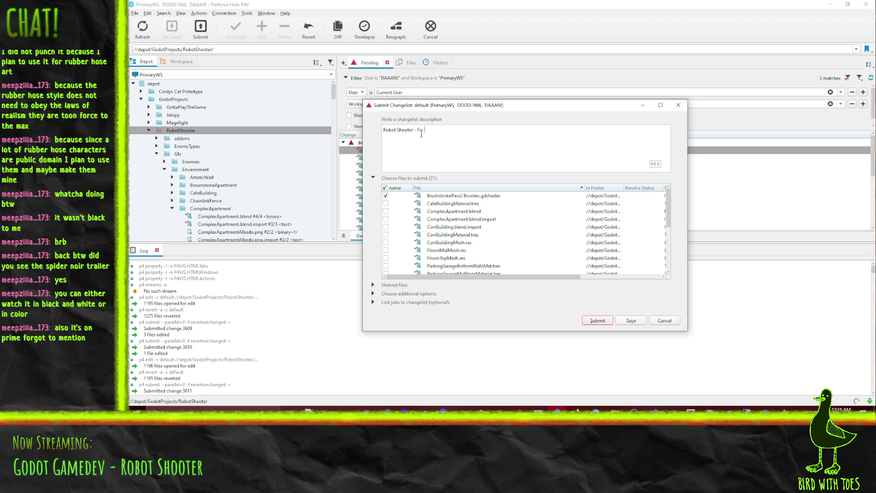
{"action": "type", "text": "der"}
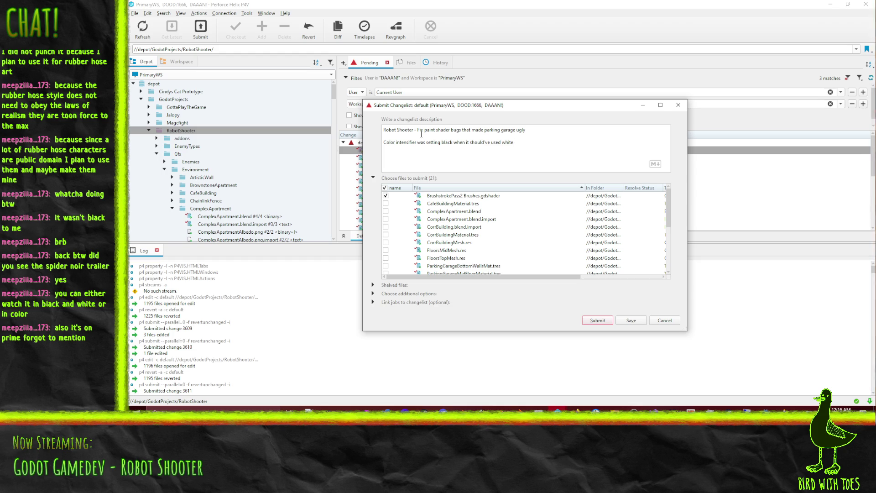
{"action": "left_click", "coordinate": [598, 321]}
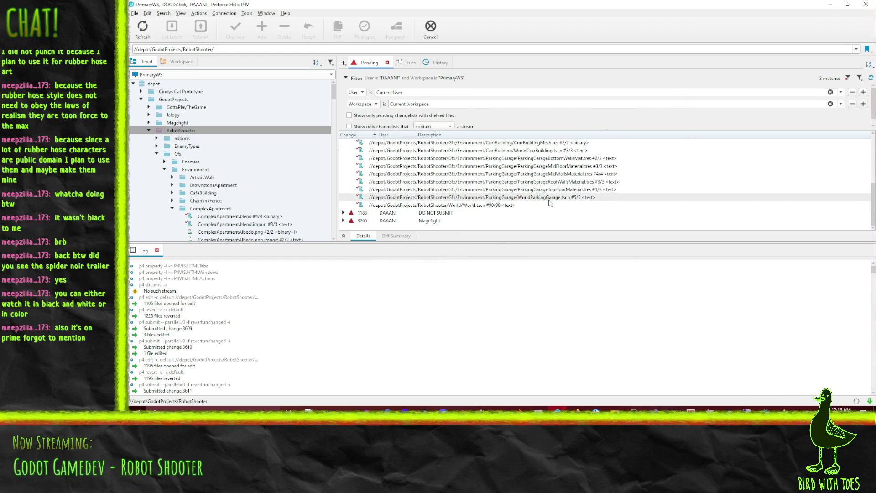
{"action": "left_click", "coordinate": [538, 199]}
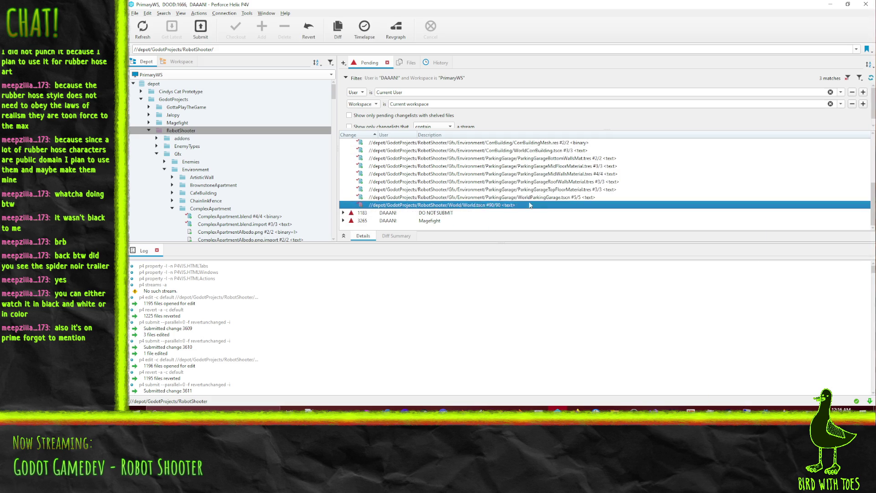
Select the remaining 20 pending files up to CafeBuildingMaterial.tres and start a submit
{"action": "left_click", "coordinate": [488, 159], "text": "shift"}
{"action": "left_click", "coordinate": [480, 152], "text": "shift"}
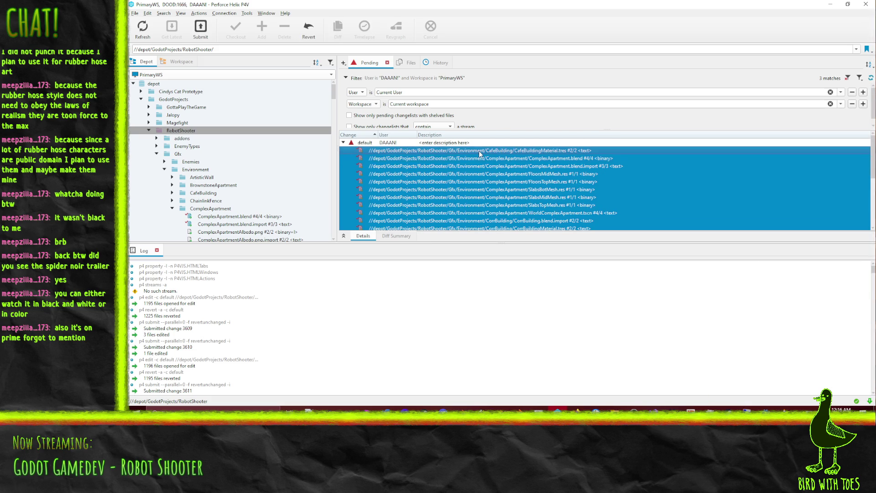
{"action": "right_click", "coordinate": [481, 153]}
{"action": "left_click", "coordinate": [486, 189]}
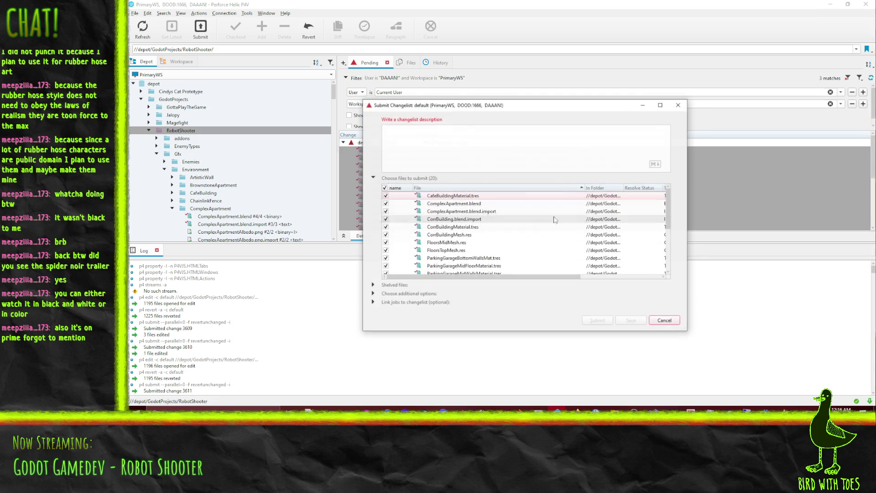
Describe the complex apartment model breakup and paint shader change, submit, and return to Godot
{"action": "type", "text": "Robot Shooter -"}
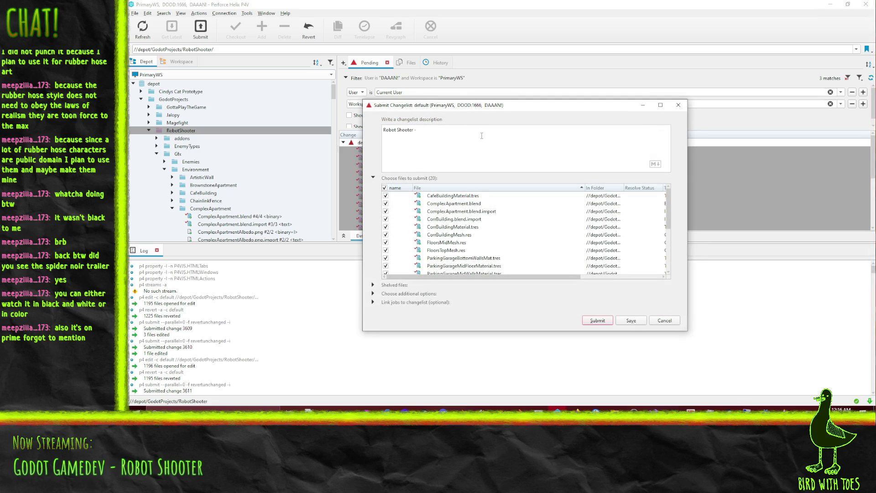
{"action": "type", "text": "omplex ap"}
{"action": "type", "text": "artment mode"}
{"action": "type", "text": "r to more ("}
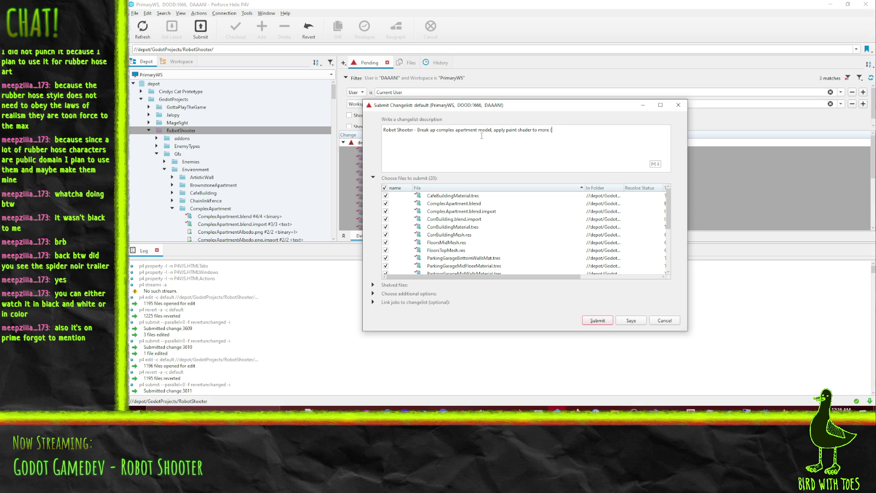
{"action": "type", "text": "dings"}
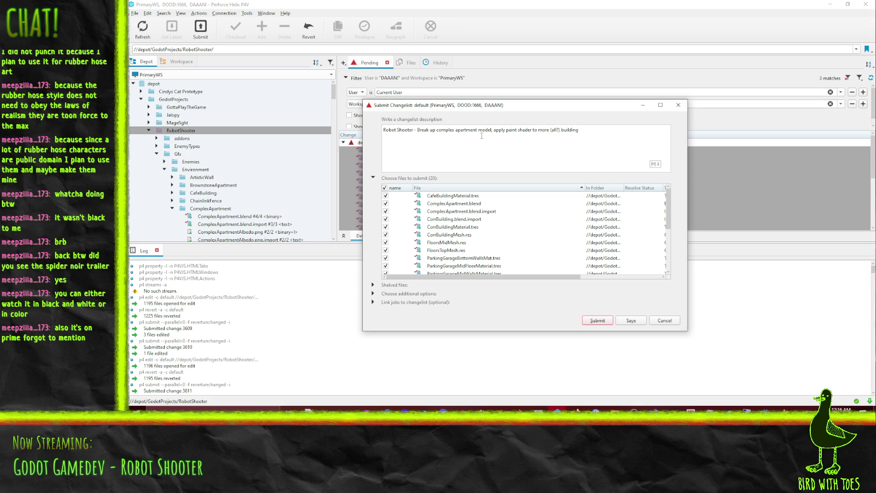
{"action": "left_click", "coordinate": [600, 319]}
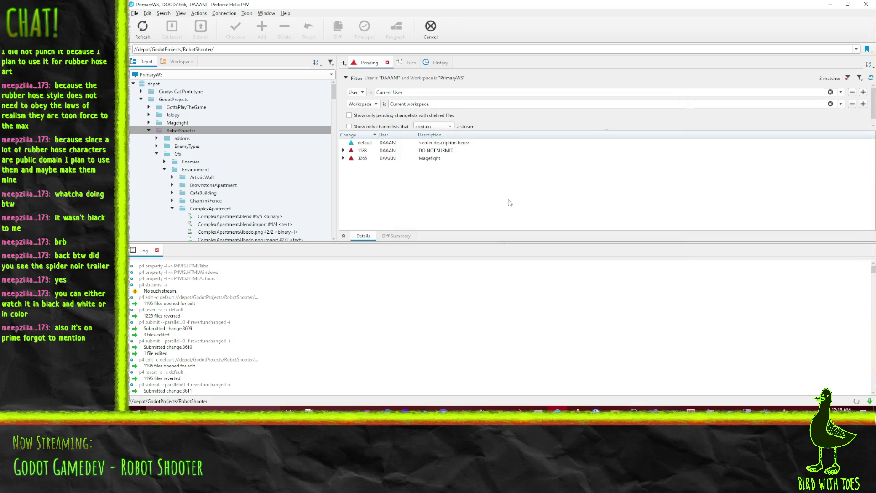
{"action": "left_click", "coordinate": [197, 131]}
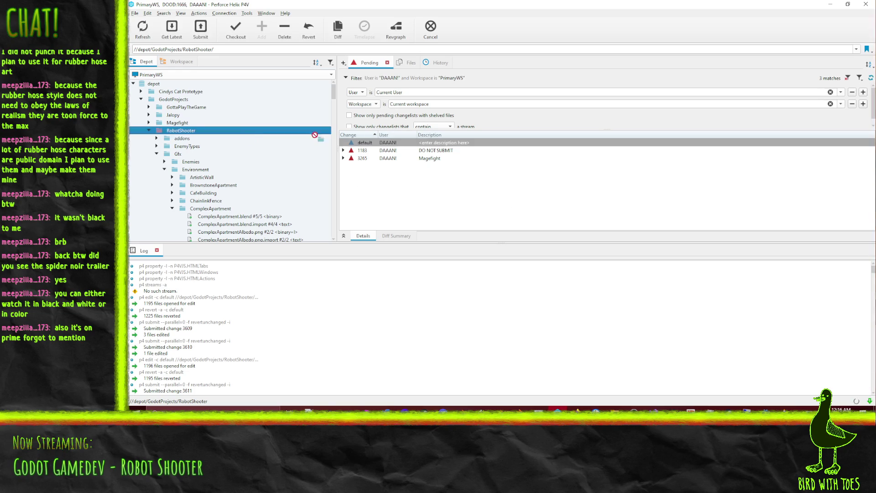
{"action": "left_click", "coordinate": [439, 424]}
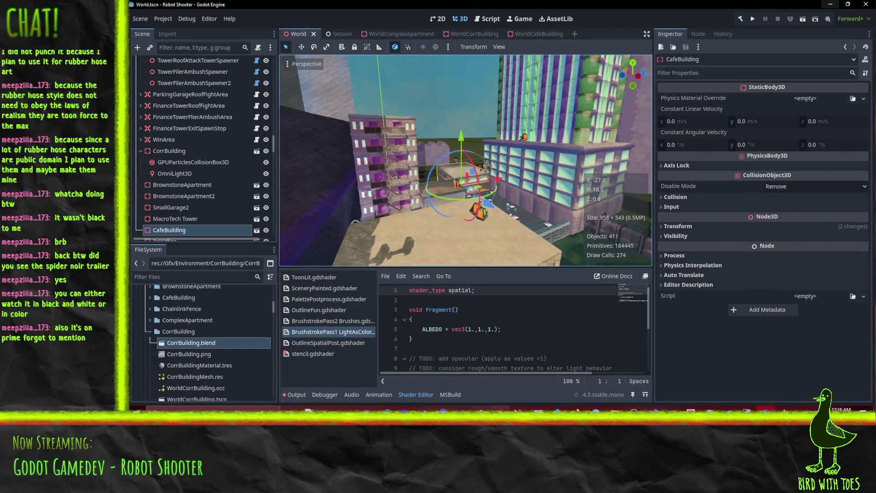
Orbit closer around CafeBuilding, then bring up the Robot Shooter kanban board in the browser
{"action": "mouse_move", "coordinate": [442, 192]}
{"action": "left_mouse_down"}
{"action": "mouse_move", "coordinate": [424, 199]}
{"action": "mouse_move", "coordinate": [379, 174]}
{"action": "mouse_move", "coordinate": [358, 186]}
{"action": "mouse_move", "coordinate": [393, 190]}
{"action": "left_mouse_up"}
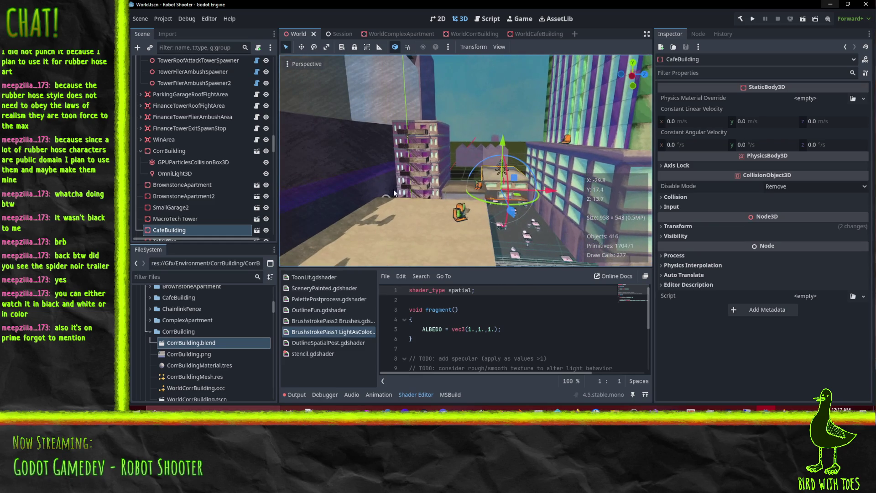
{"action": "left_click", "coordinate": [577, 408]}
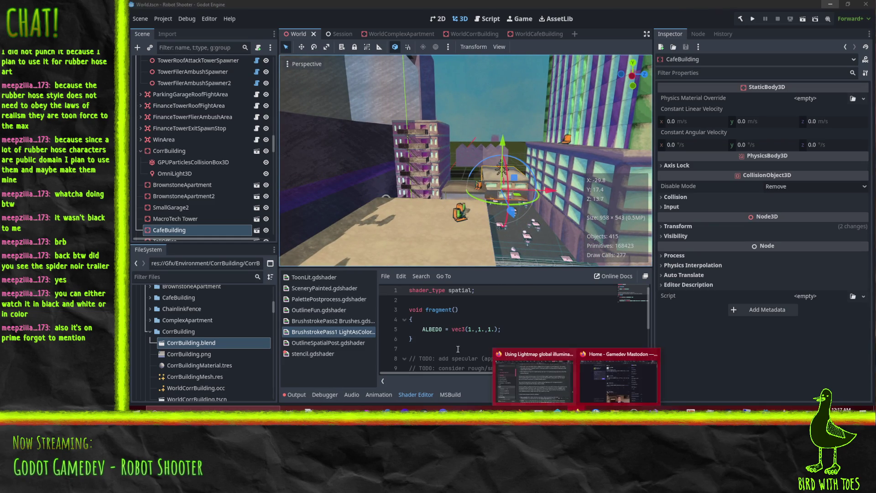
{"action": "left_click", "coordinate": [556, 373]}
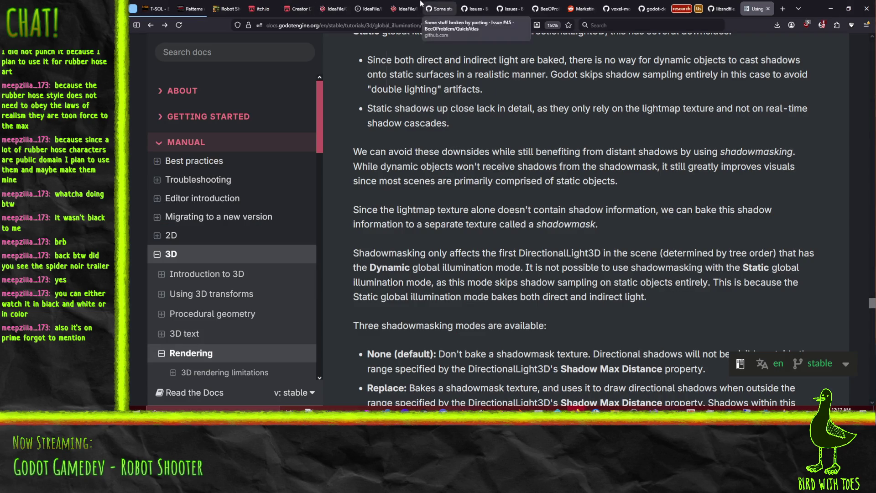
Drag card #696 from Ongoing into Done and card #693 from New into Ongoing
{"action": "left_click", "coordinate": [412, 4]}
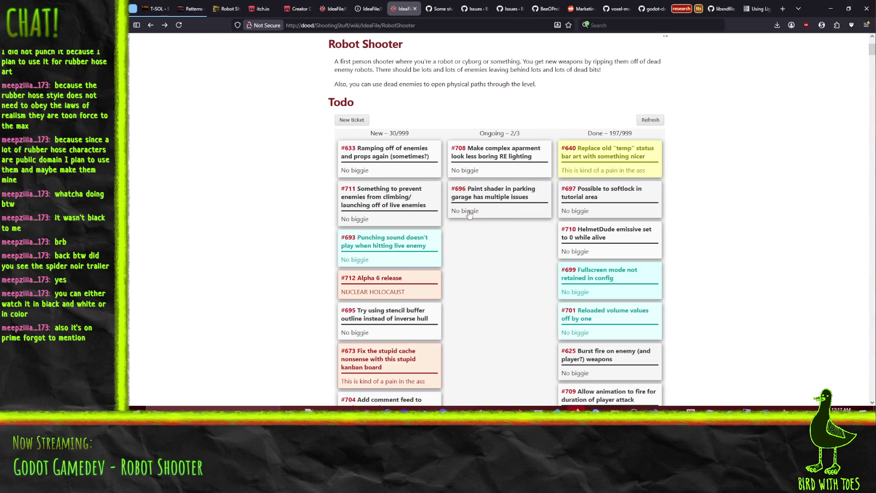
{"action": "mouse_move", "coordinate": [466, 213]}
{"action": "left_mouse_down"}
{"action": "mouse_move", "coordinate": [598, 175]}
{"action": "mouse_move", "coordinate": [606, 152]}
{"action": "left_mouse_up"}
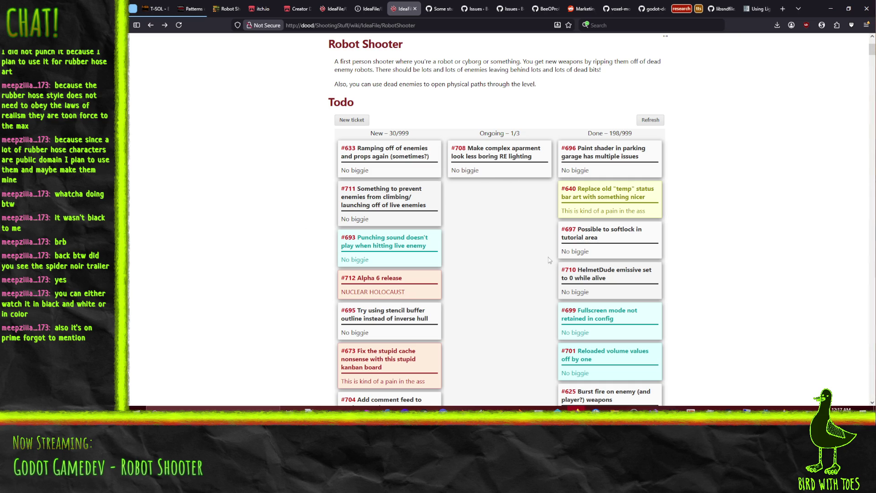
{"action": "mouse_move", "coordinate": [372, 259]}
{"action": "left_mouse_down"}
{"action": "mouse_move", "coordinate": [497, 165]}
{"action": "mouse_move", "coordinate": [523, 167]}
{"action": "left_mouse_up"}
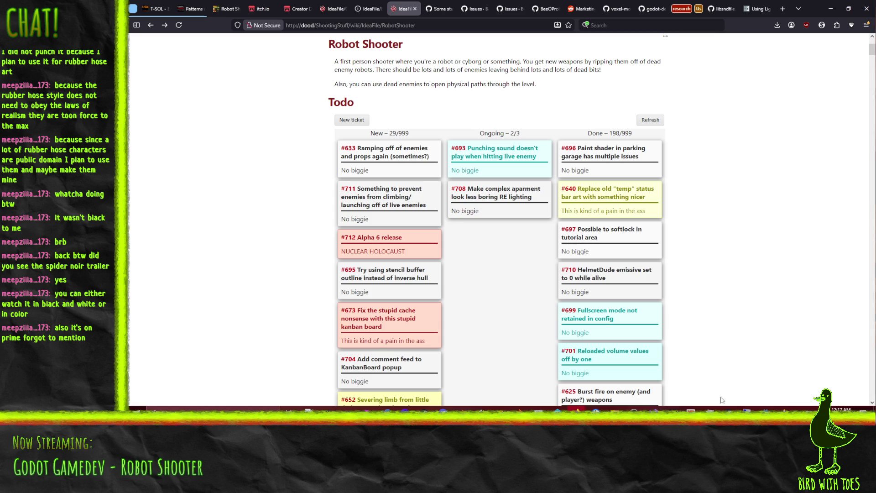
{"action": "left_click", "coordinate": [752, 409]}
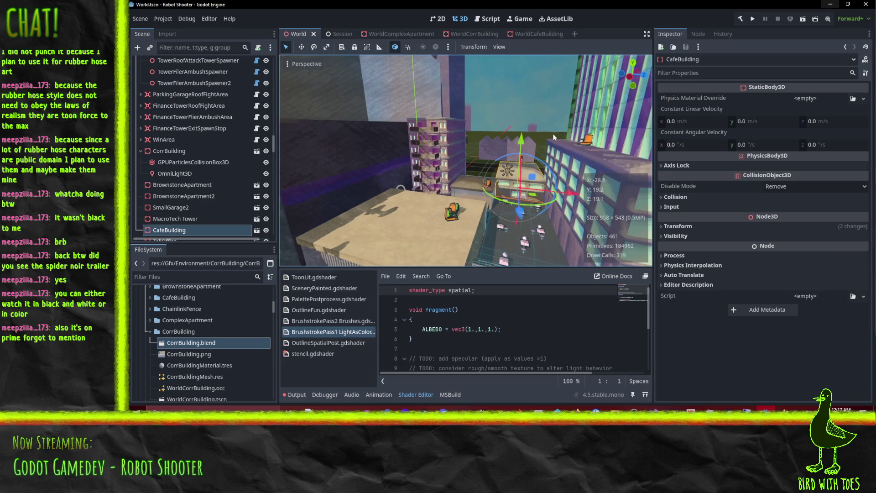
Close the WorldComplexApartment, WorldCorrBuilding and WorldCafeBuilding scene tabs, leaving World and Session open
{"action": "left_click", "coordinate": [426, 35]}
{"action": "left_click", "coordinate": [431, 34]}
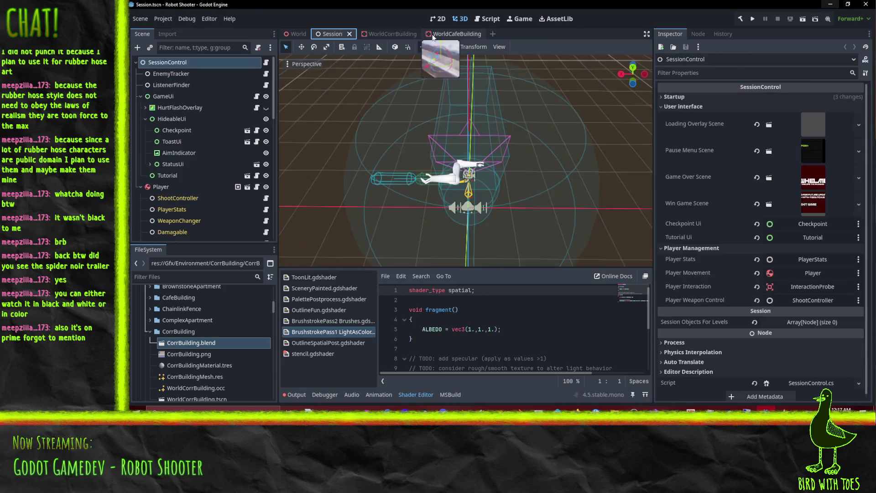
{"action": "left_click", "coordinate": [394, 34]}
{"action": "left_click", "coordinate": [416, 34]}
{"action": "left_click", "coordinate": [416, 33]}
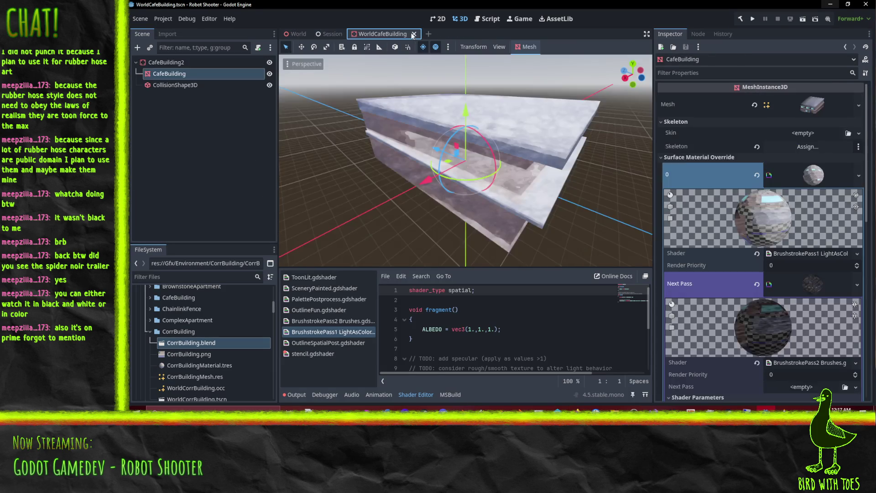
{"action": "left_click", "coordinate": [413, 34]}
{"action": "scroll", "coordinate": [245, 379], "scroll_direction": "down", "scroll_amount": 15}
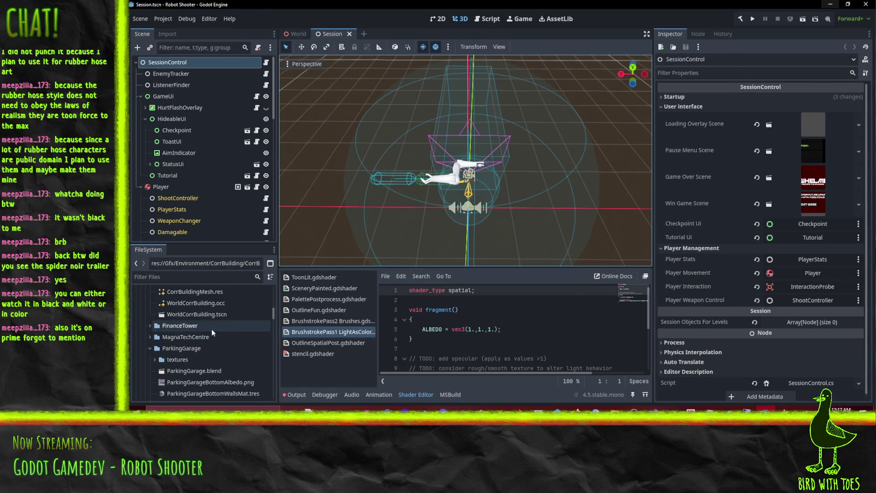
{"action": "scroll", "coordinate": [204, 357], "scroll_direction": "down", "scroll_amount": 10}
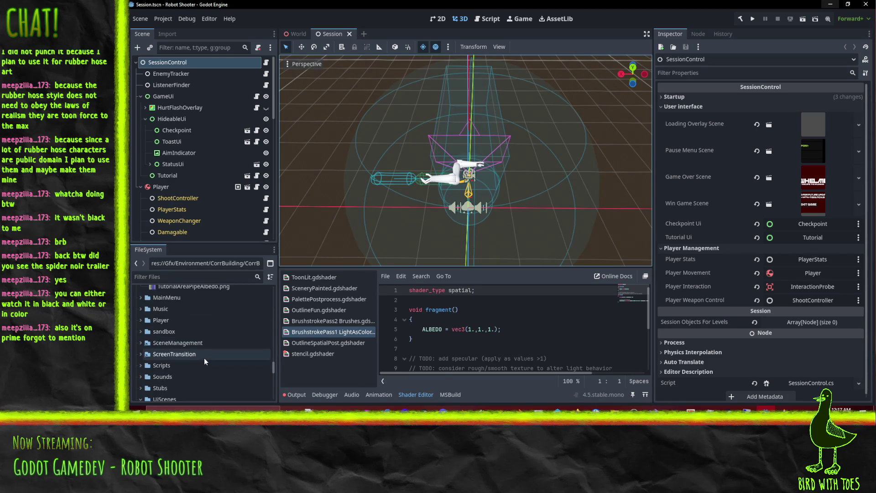
{"action": "scroll", "coordinate": [219, 360], "scroll_direction": "down", "scroll_amount": 3}
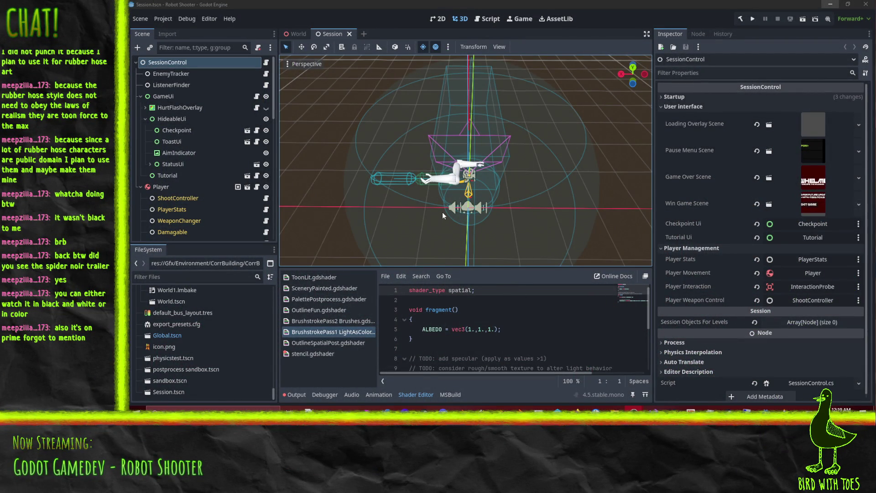
{"action": "left_click_drag", "start_coordinate": [440, 171], "coordinate": [460, 170]}
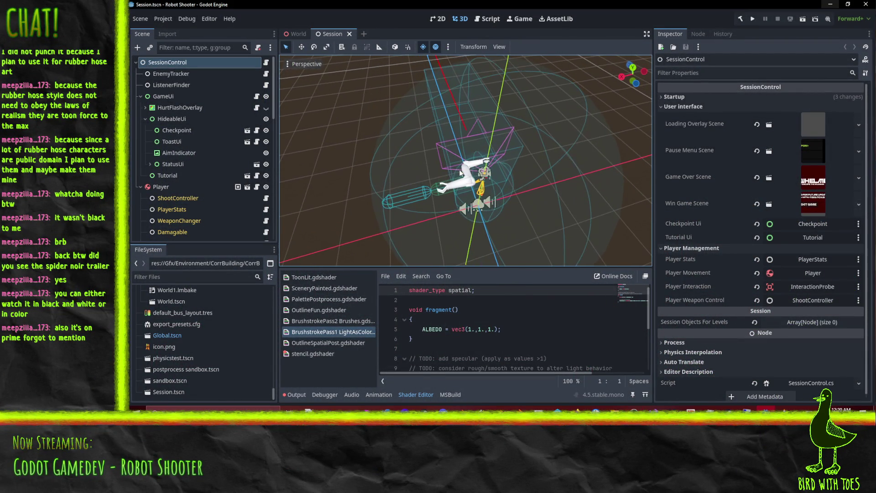
Open sandbox.tscn, select the HelmetDude enemy, and run the sandbox scene as a playtest
{"action": "double_click", "coordinate": [187, 380]}
{"action": "mouse_move", "coordinate": [437, 243]}
{"action": "left_mouse_down"}
{"action": "mouse_move", "coordinate": [394, 179]}
{"action": "mouse_move", "coordinate": [469, 189]}
{"action": "mouse_move", "coordinate": [529, 145]}
{"action": "mouse_move", "coordinate": [516, 146]}
{"action": "mouse_move", "coordinate": [549, 170]}
{"action": "mouse_move", "coordinate": [546, 144]}
{"action": "mouse_move", "coordinate": [582, 180]}
{"action": "left_mouse_up"}
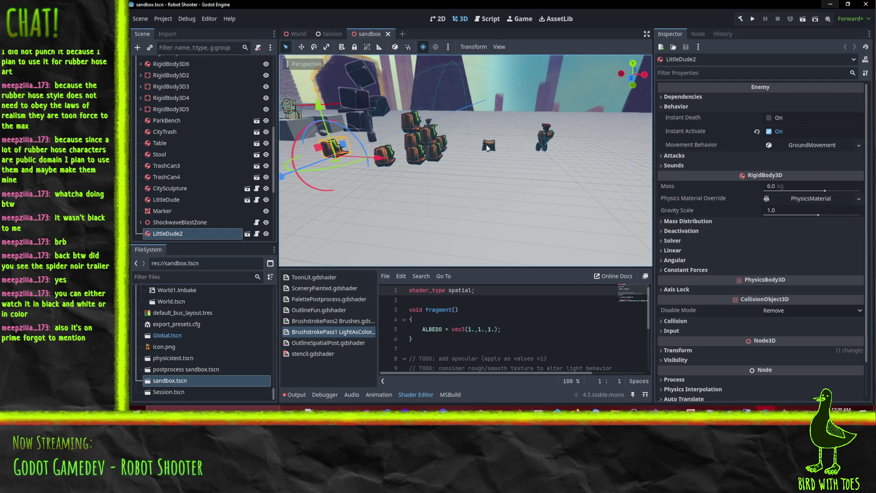
{"action": "left_click", "coordinate": [487, 147]}
{"action": "mouse_move", "coordinate": [533, 150]}
{"action": "left_mouse_down"}
{"action": "mouse_move", "coordinate": [423, 172]}
{"action": "mouse_move", "coordinate": [412, 184]}
{"action": "left_mouse_up"}
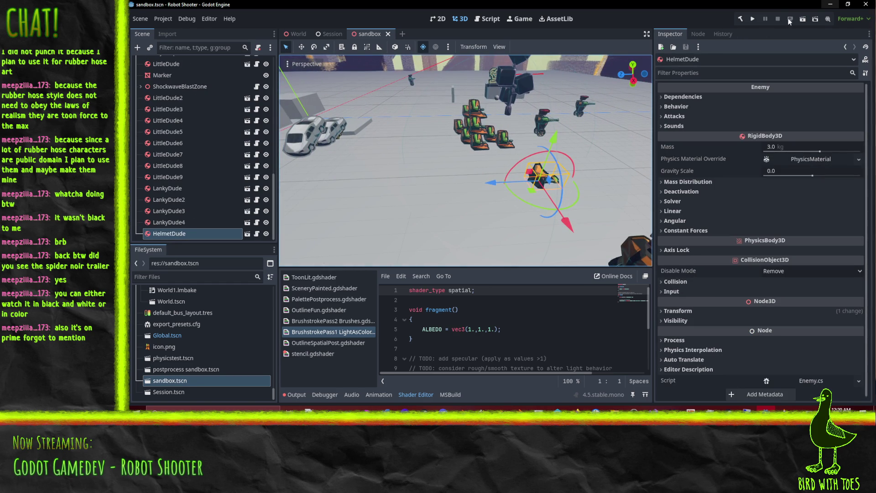
{"action": "left_click", "coordinate": [801, 20]}
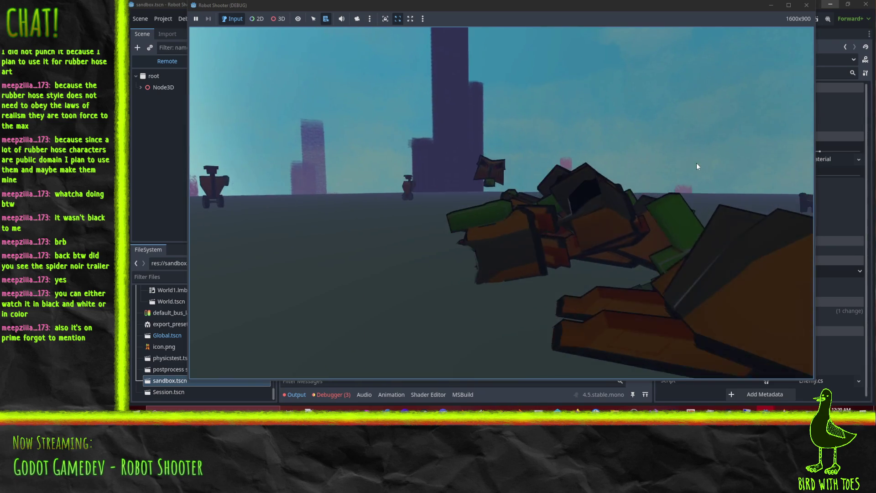
Fire the grabber at the enemy robots in the sandbox, then stop the playtest with F8
{"action": "left_click", "coordinate": [542, 117]}
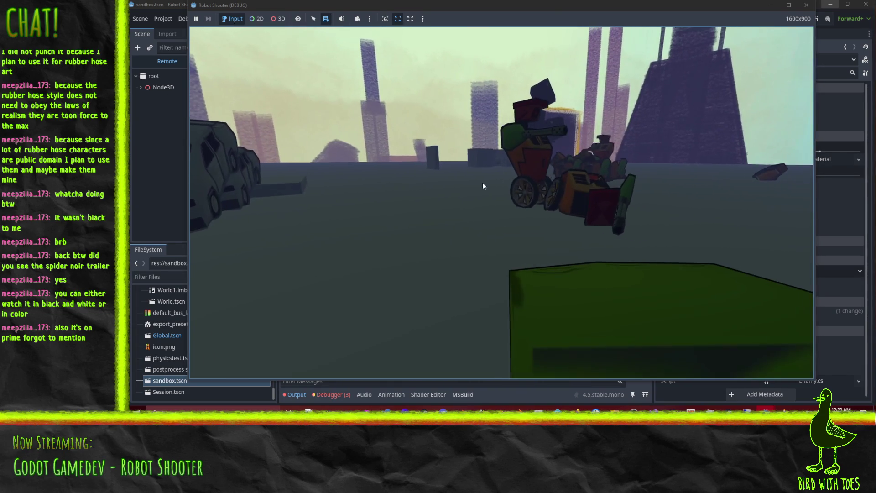
{"action": "key", "text": "F8"}
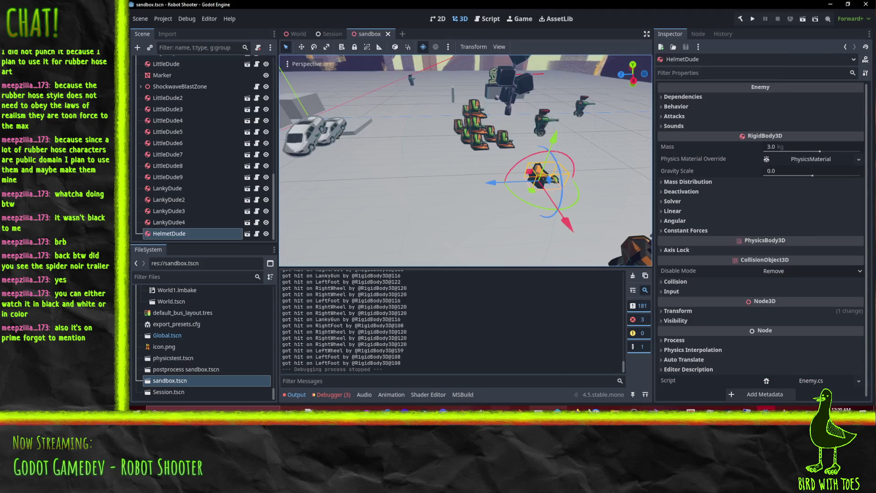
{"action": "key", "text": "alt+Tab"}
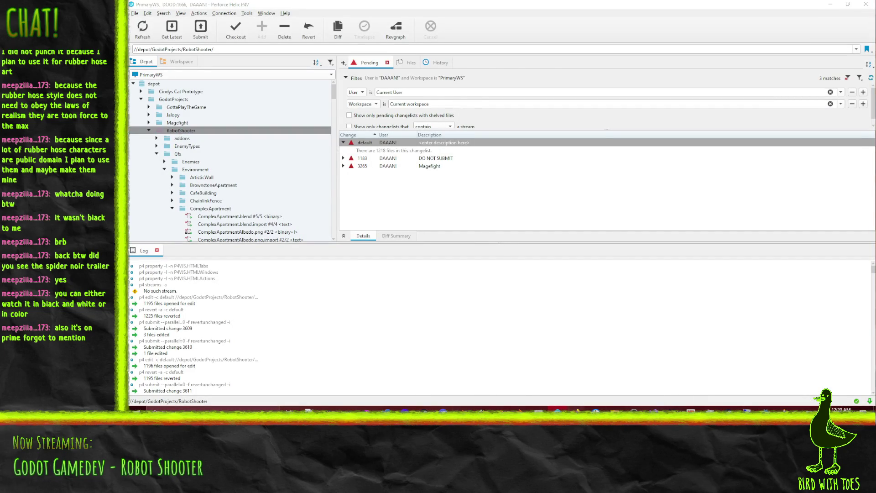
{"action": "mouse_move", "coordinate": [576, 410]}
{"action": "mouse_move", "coordinate": [519, 387]}
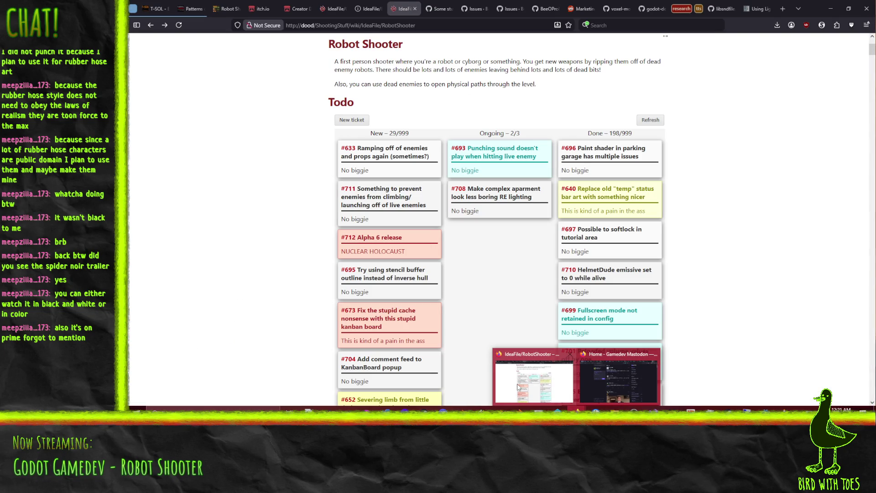
{"action": "key", "text": "alt+Tab"}
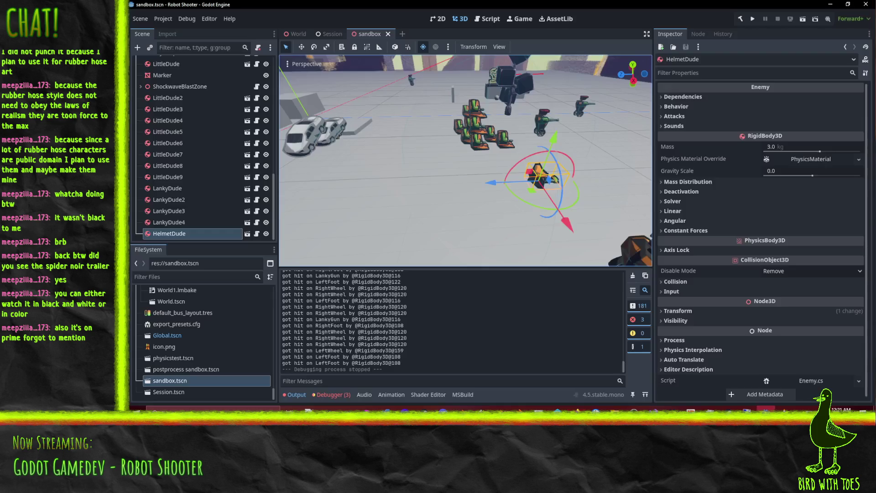
Rerun the sandbox scene and fight the robots, checking the editor's Output log for gun-arm hits
{"action": "left_click", "coordinate": [802, 20]}
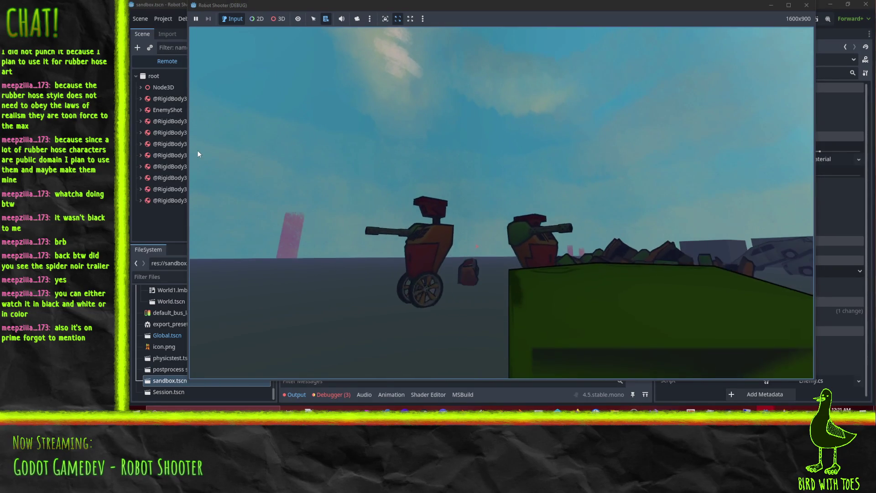
{"action": "left_click", "coordinate": [129, 173]}
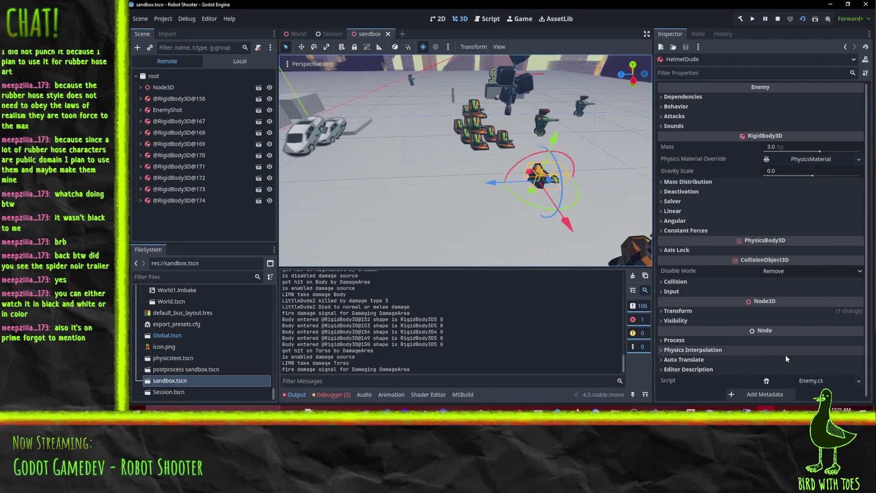
{"action": "mouse_move", "coordinate": [753, 410]}
{"action": "left_click", "coordinate": [782, 385]}
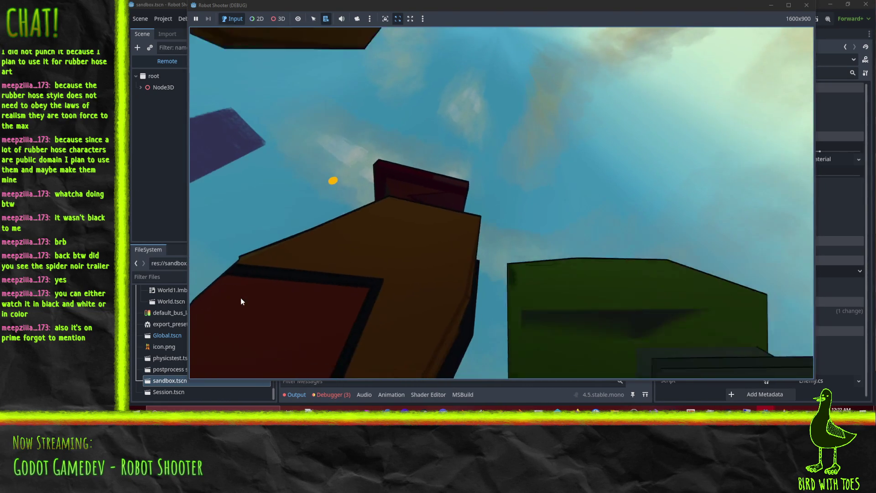
{"action": "left_click", "coordinate": [152, 314]}
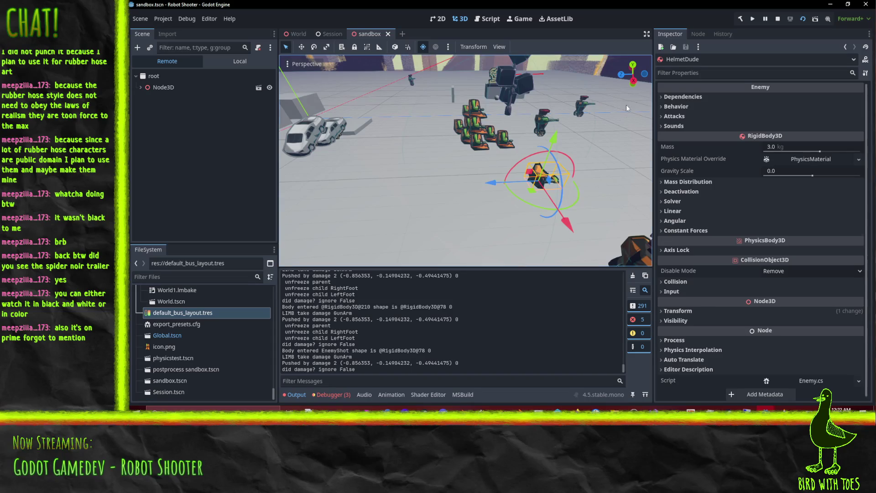
Stop the sandbox game and orbit and zoom the viewport around the enemy robots
{"action": "left_click", "coordinate": [776, 19]}
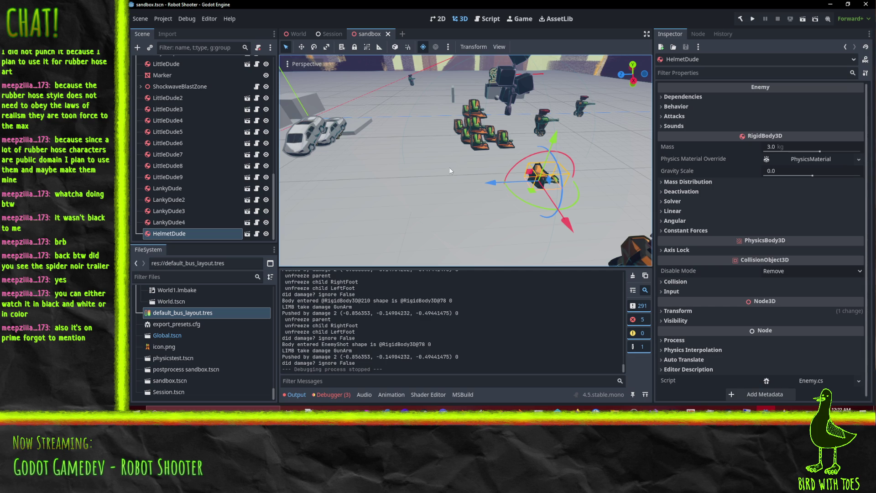
{"action": "mouse_move", "coordinate": [449, 171]}
{"action": "left_mouse_down"}
{"action": "mouse_move", "coordinate": [485, 175]}
{"action": "mouse_move", "coordinate": [421, 150]}
{"action": "mouse_move", "coordinate": [395, 121]}
{"action": "mouse_move", "coordinate": [472, 166]}
{"action": "mouse_move", "coordinate": [501, 166]}
{"action": "mouse_move", "coordinate": [456, 142]}
{"action": "left_mouse_up"}
{"action": "scroll", "coordinate": [484, 156], "scroll_direction": "down", "scroll_amount": 3}
{"action": "scroll", "coordinate": [484, 156], "scroll_direction": "up", "scroll_amount": 2}
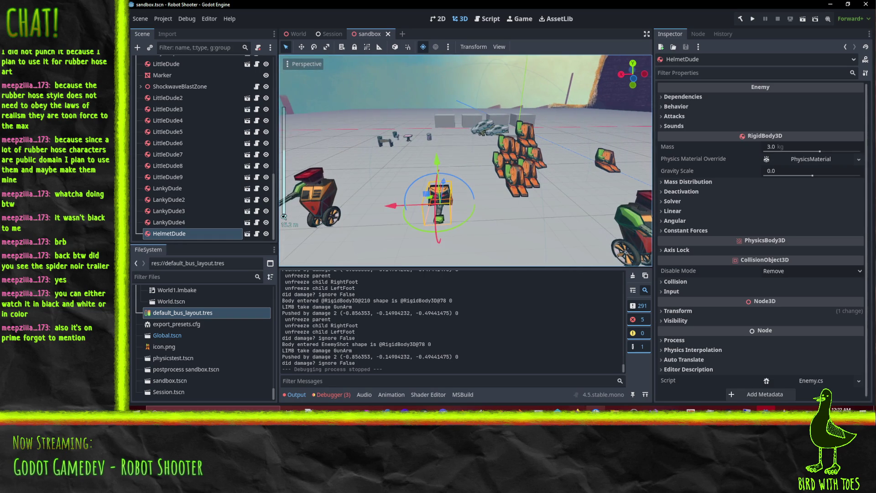
{"action": "left_click", "coordinate": [576, 424]}
Look over ticket #699 on the kanban board, then launch the full Robot Shooter project with F5
{"action": "left_click", "coordinate": [530, 386]}
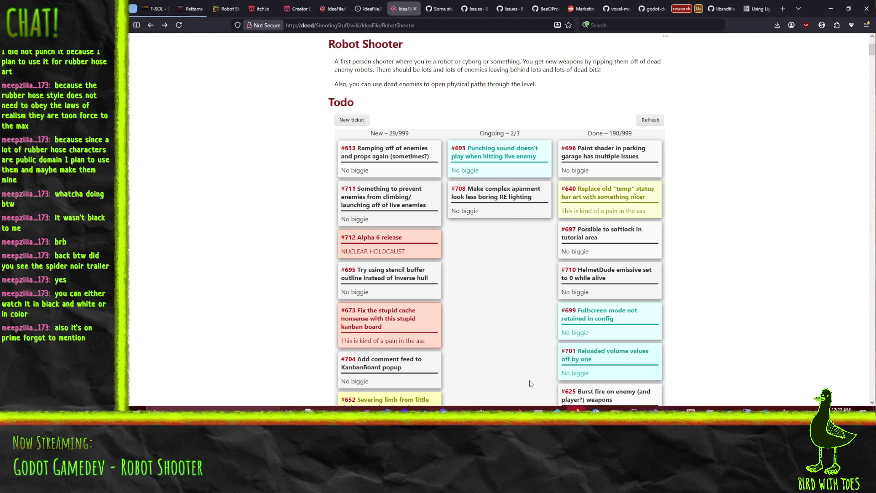
{"action": "left_click", "coordinate": [516, 176]}
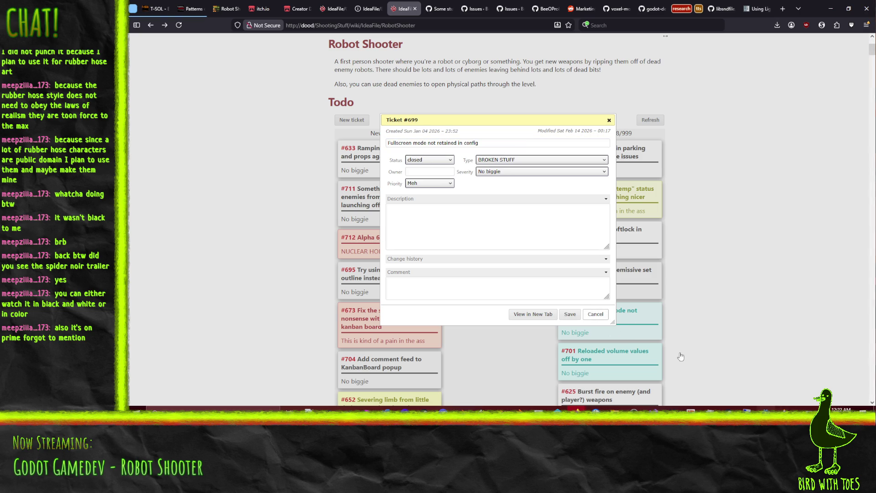
{"action": "left_click", "coordinate": [721, 328]}
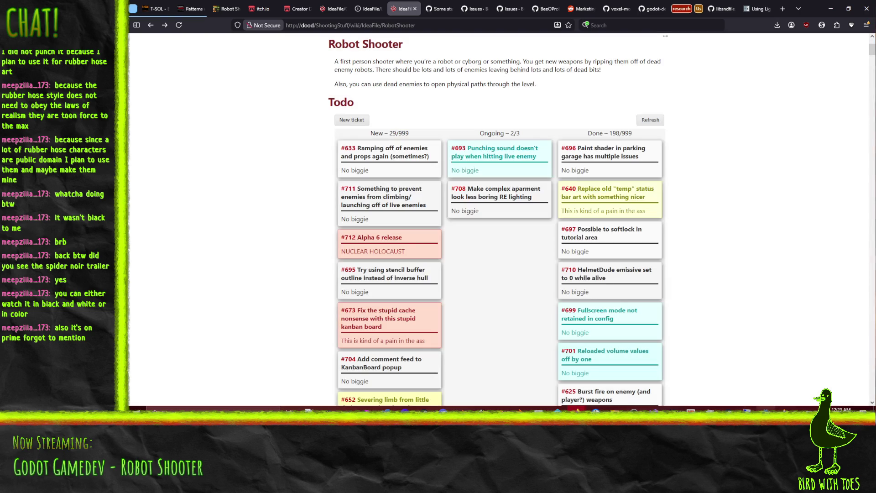
{"action": "key", "text": "alt+Tab"}
{"action": "key", "text": "F5"}
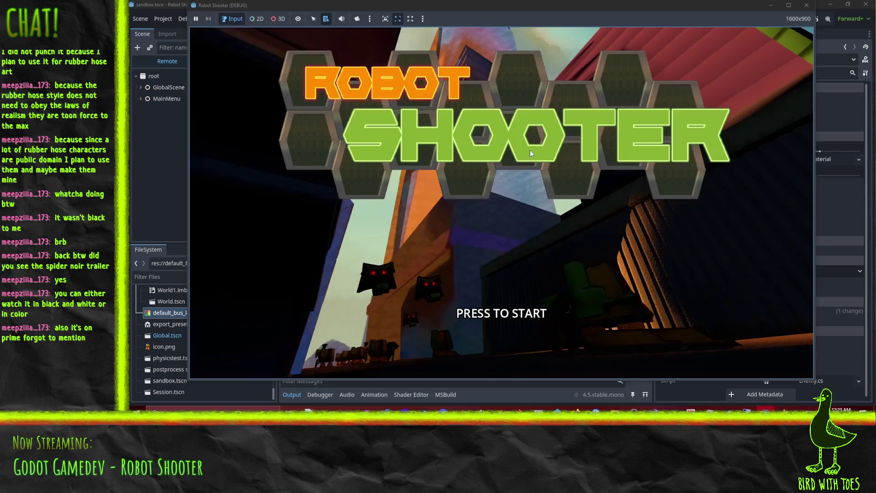
Start the game and grapple and punch the crates in the tutorial room
{"action": "left_click", "coordinate": [536, 171]}
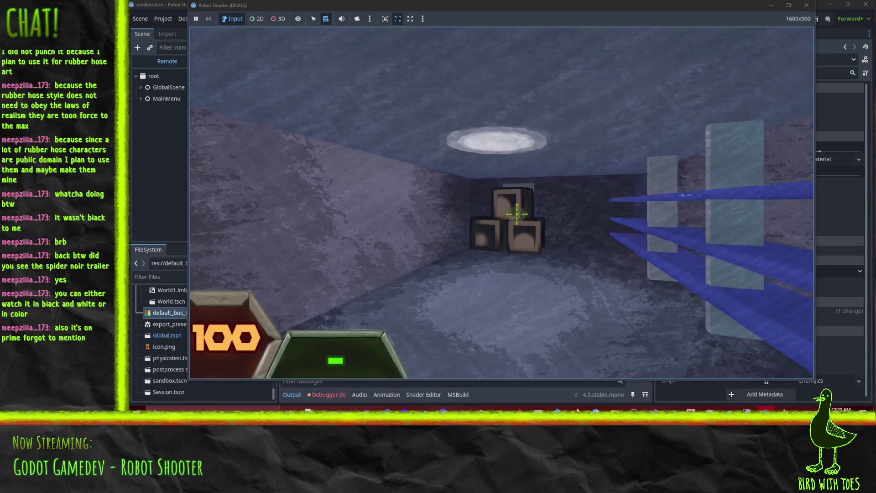
{"action": "key", "text": "grave"}
{"action": "key", "text": "grave"}
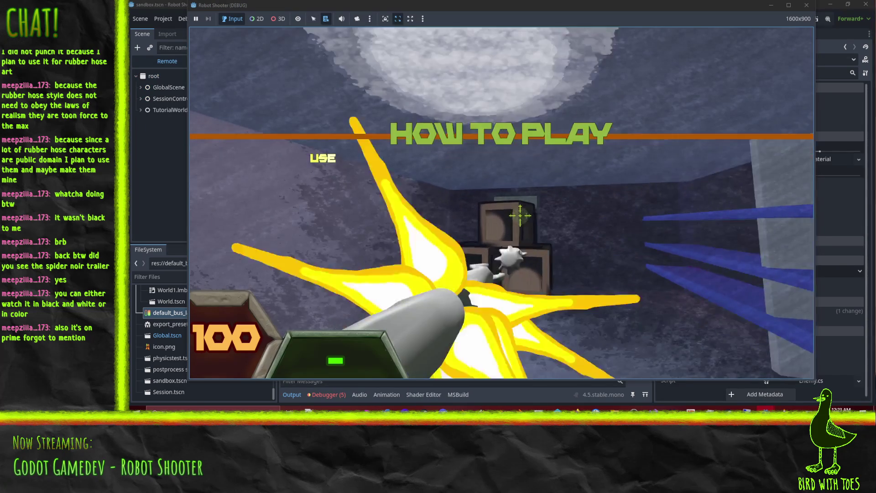
{"action": "right_click", "coordinate": [515, 214]}
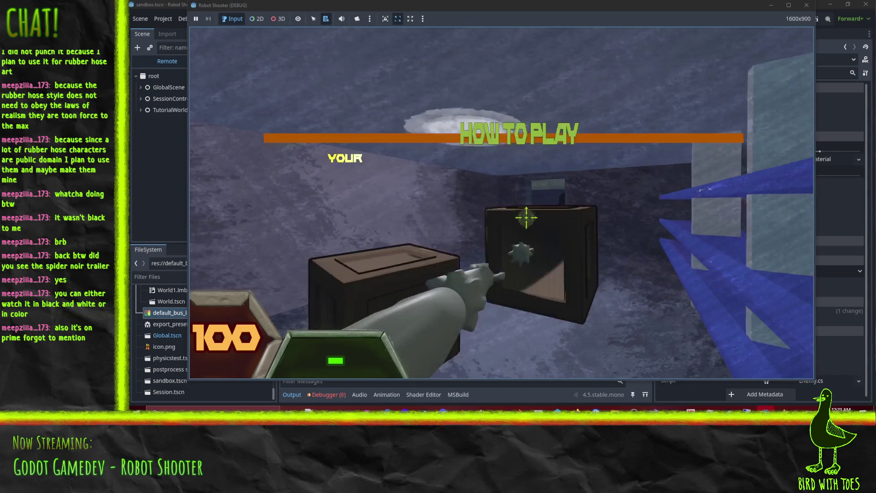
{"action": "right_click", "coordinate": [523, 216]}
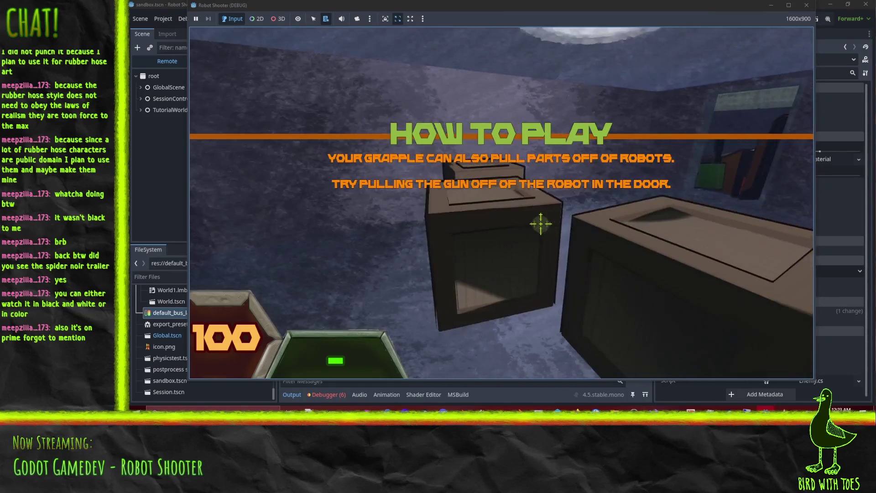
{"action": "right_click", "coordinate": [520, 216]}
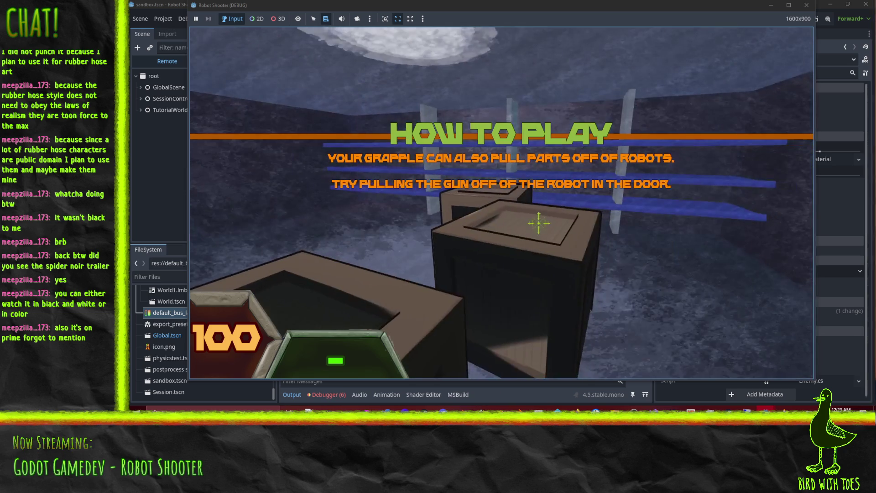
{"action": "left_click", "coordinate": [537, 222]}
{"action": "left_click", "coordinate": [512, 219]}
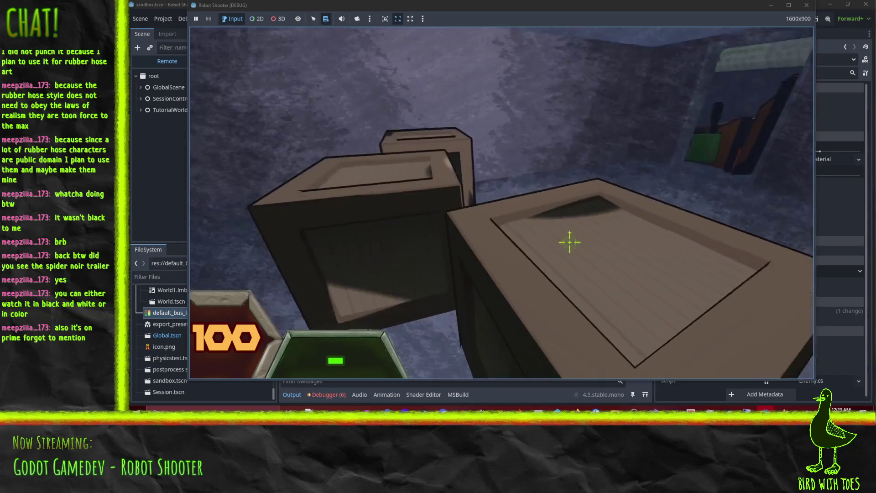
{"action": "left_click", "coordinate": [548, 225]}
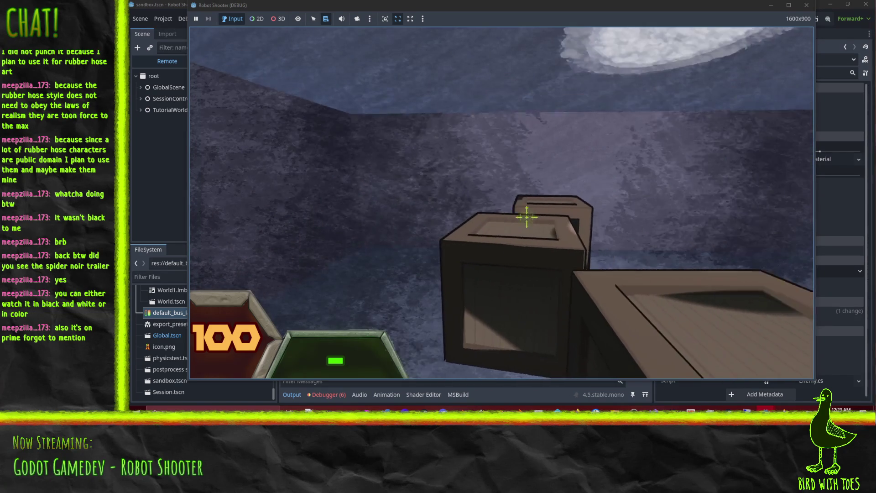
{"action": "left_click", "coordinate": [522, 216]}
Return to the last checkpoint, then exit to the title screen and start again
{"action": "key", "text": "Escape"}
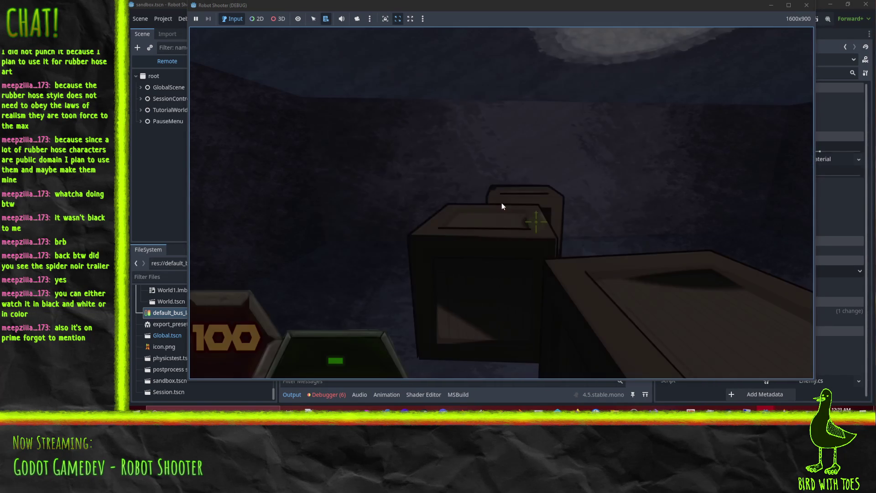
{"action": "left_click", "coordinate": [514, 171]}
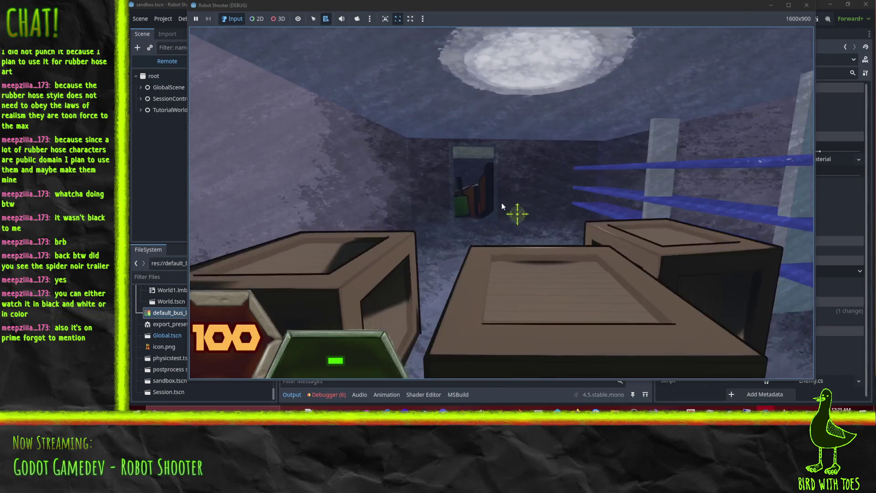
{"action": "key", "text": "Escape"}
{"action": "left_click", "coordinate": [510, 250]}
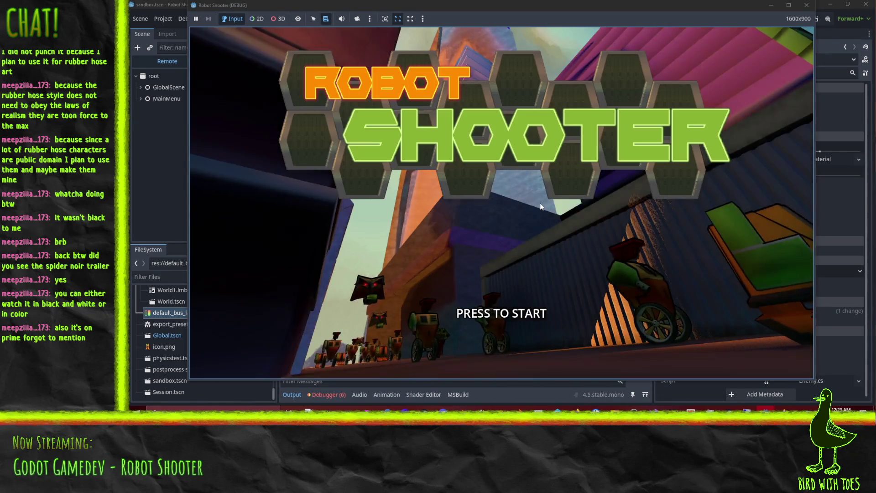
{"action": "left_click", "coordinate": [540, 203]}
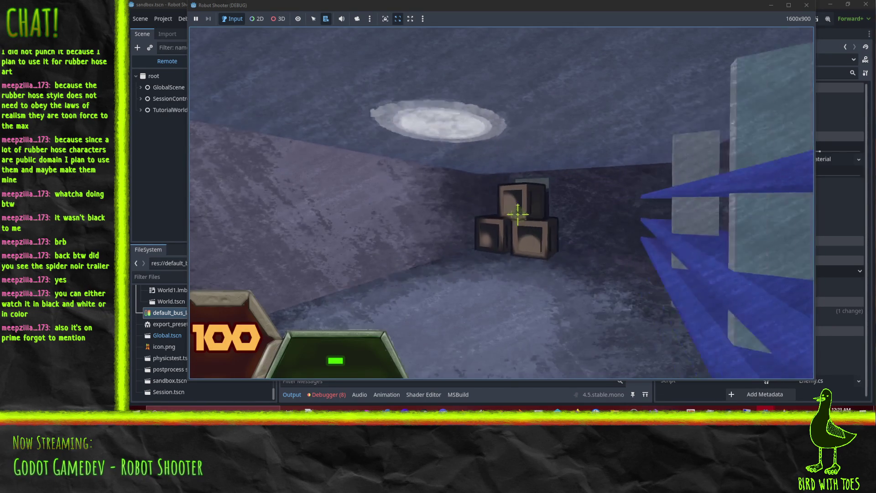
Grapple the gun off the door robot, fire it, and walk through the window to the next level
{"action": "key", "text": "w"}
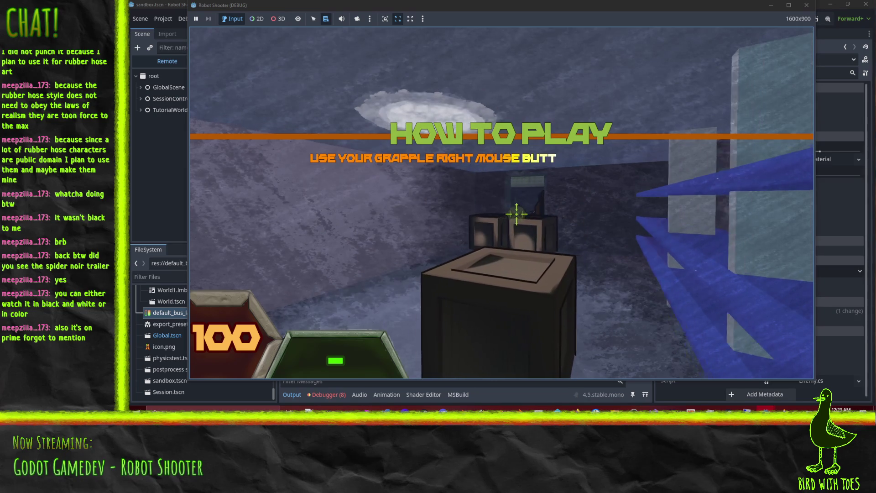
{"action": "key", "text": "s"}
{"action": "left_click", "coordinate": [518, 215]}
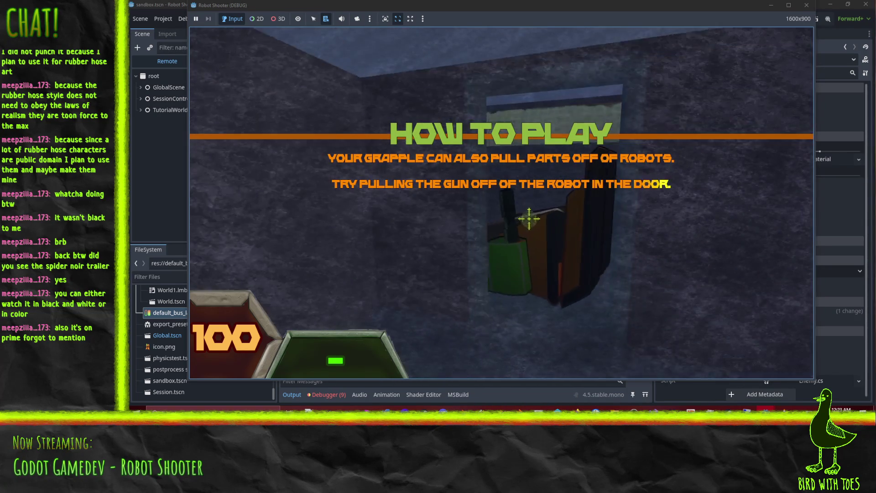
{"action": "left_click", "coordinate": [543, 224]}
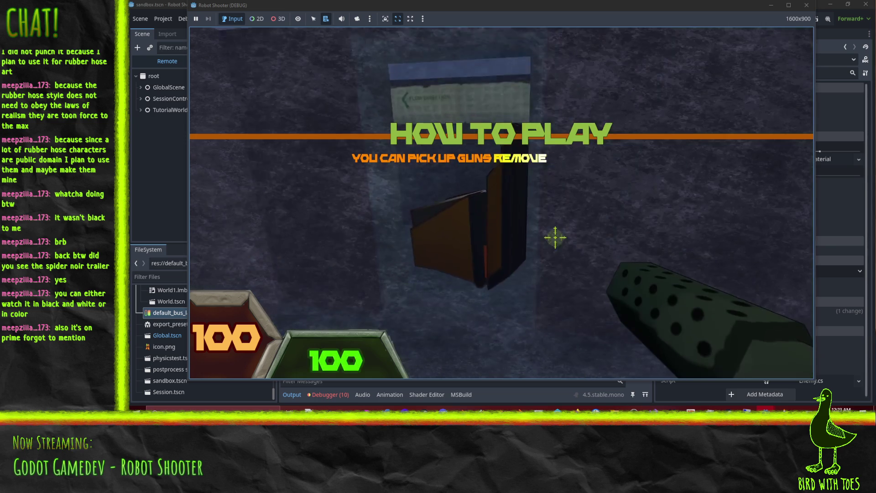
{"action": "left_click", "coordinate": [543, 228]}
{"action": "left_click", "coordinate": [533, 225]}
{"action": "left_click", "coordinate": [533, 226]}
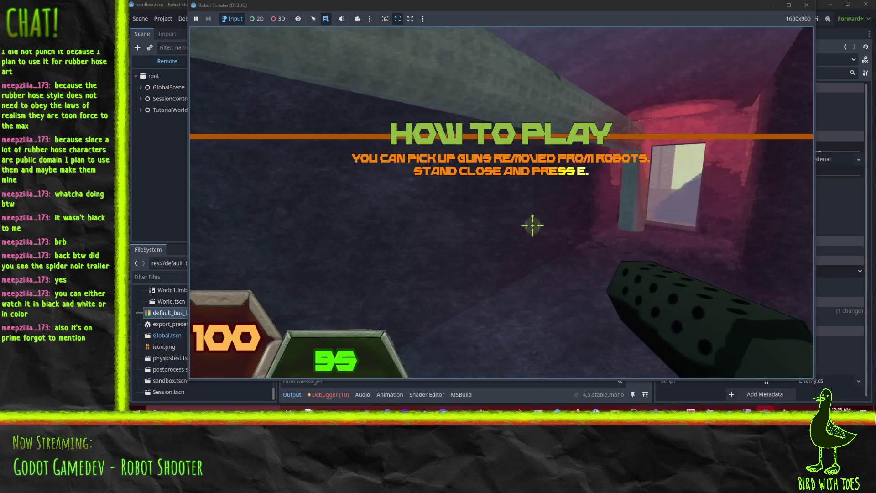
{"action": "left_click", "coordinate": [518, 214]}
{"action": "key", "text": "w"}
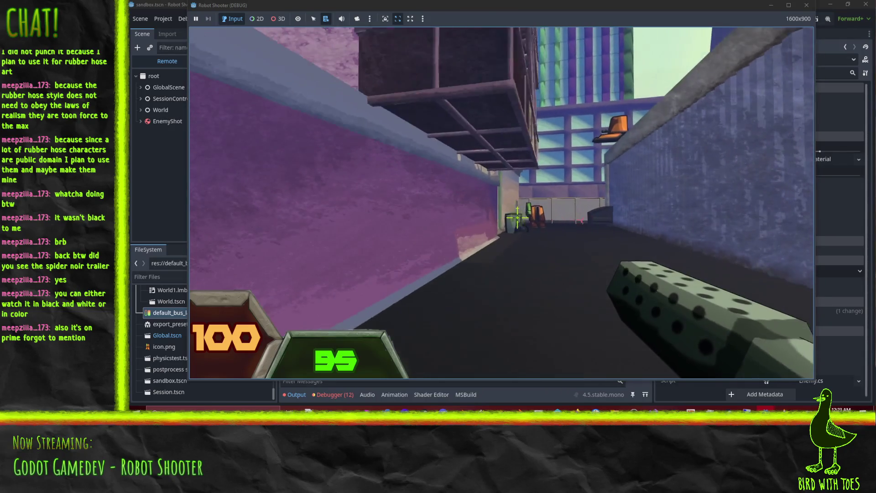
Shoot the alley robots, toggle the console, and walk on to the cafe tables
{"action": "left_click", "coordinate": [516, 215]}
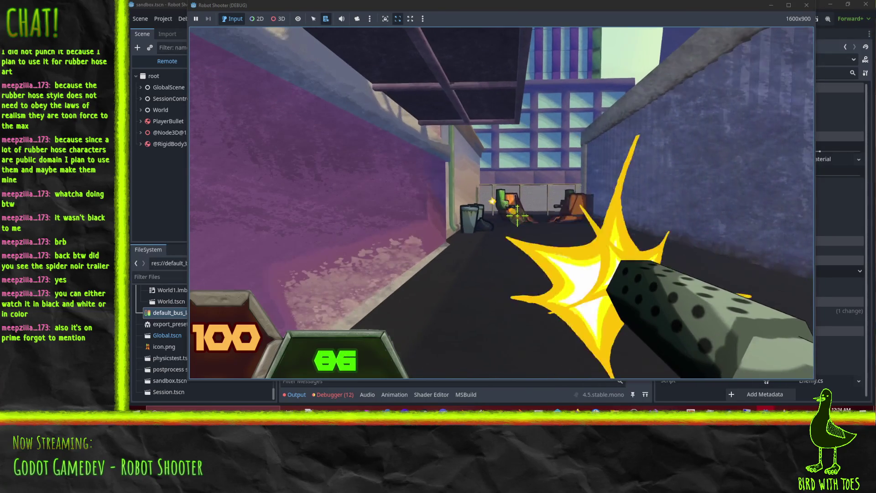
{"action": "left_click", "coordinate": [517, 214]}
{"action": "left_click", "coordinate": [516, 215]}
{"action": "key", "text": "grave"}
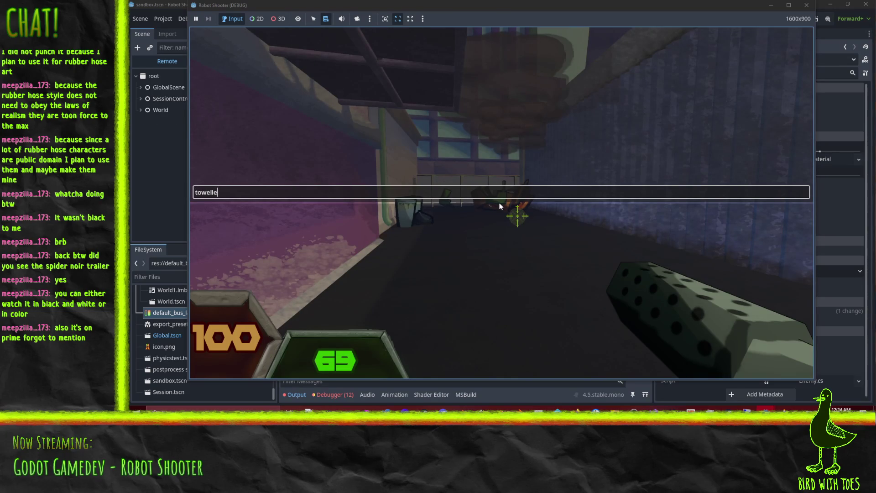
{"action": "key", "text": "grave"}
{"action": "key", "text": "w"}
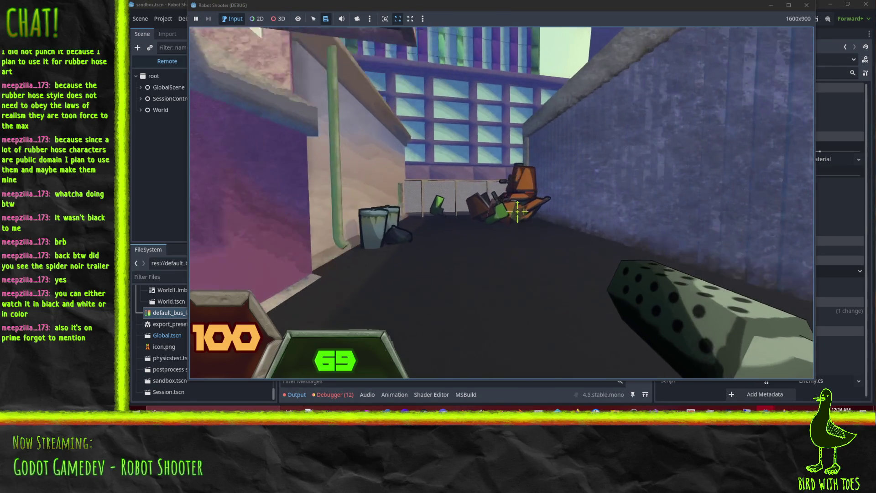
{"action": "key", "text": "w"}
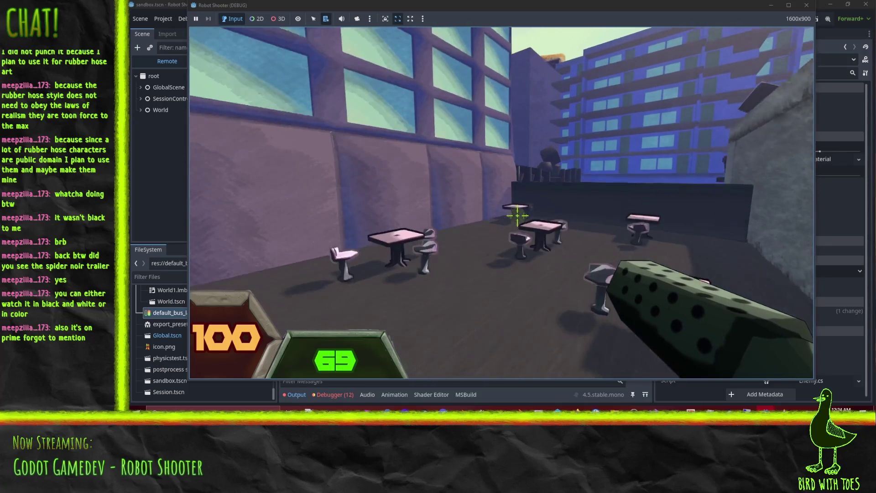
{"action": "left_click", "coordinate": [517, 216]}
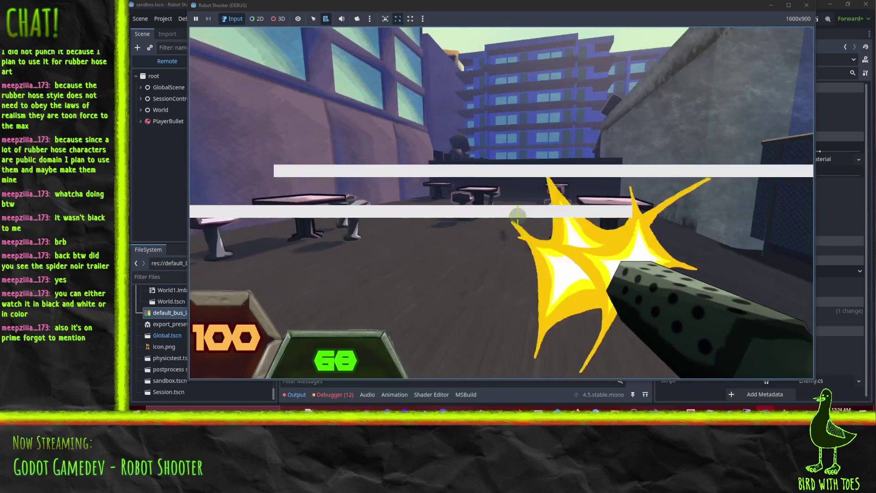
Shoot the robots past the cafe tables and across the park fence
{"action": "key", "text": "w"}
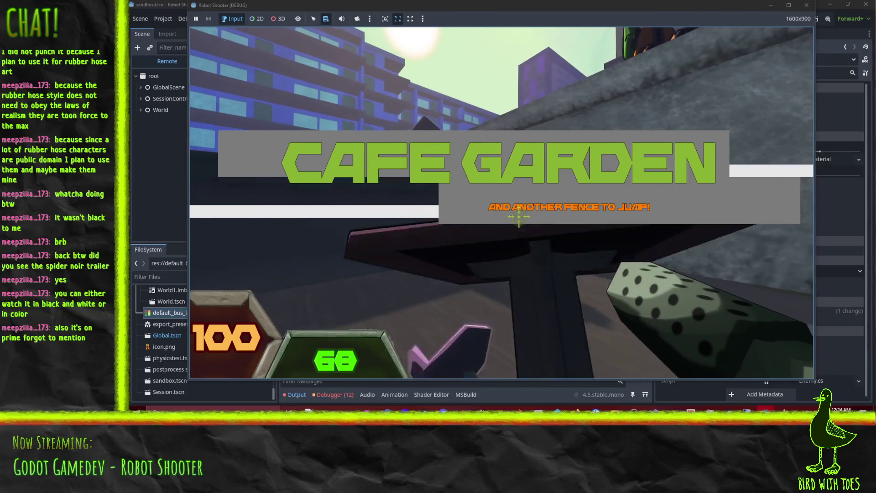
{"action": "left_click", "coordinate": [518, 219]}
{"action": "left_click_drag", "start_coordinate": [518, 217], "coordinate": [518, 216]}
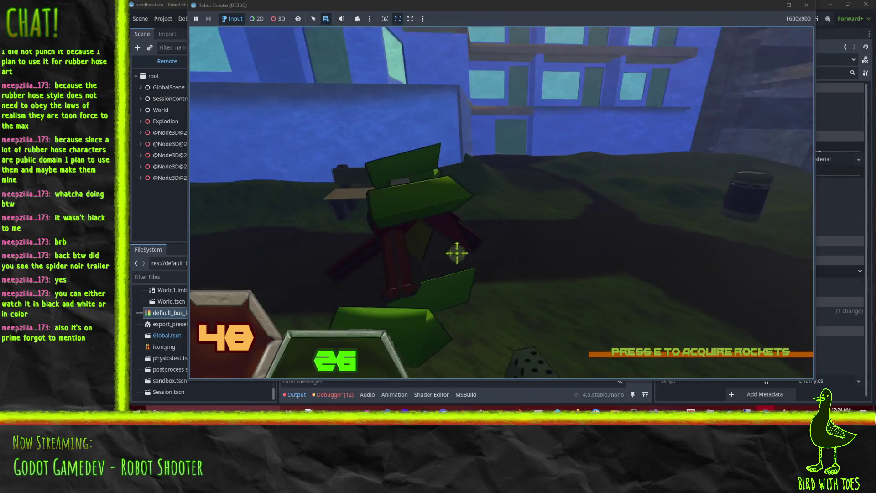
{"action": "left_click_drag", "start_coordinate": [456, 253], "coordinate": [515, 213]}
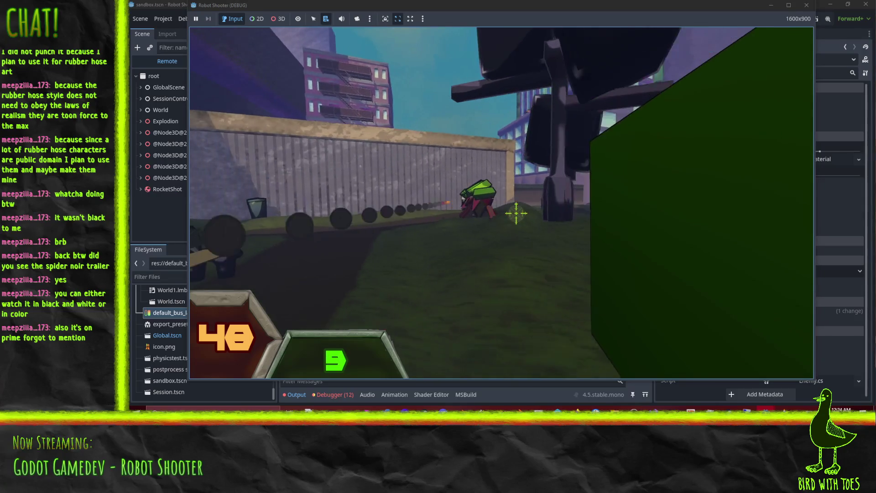
{"action": "key", "text": "w"}
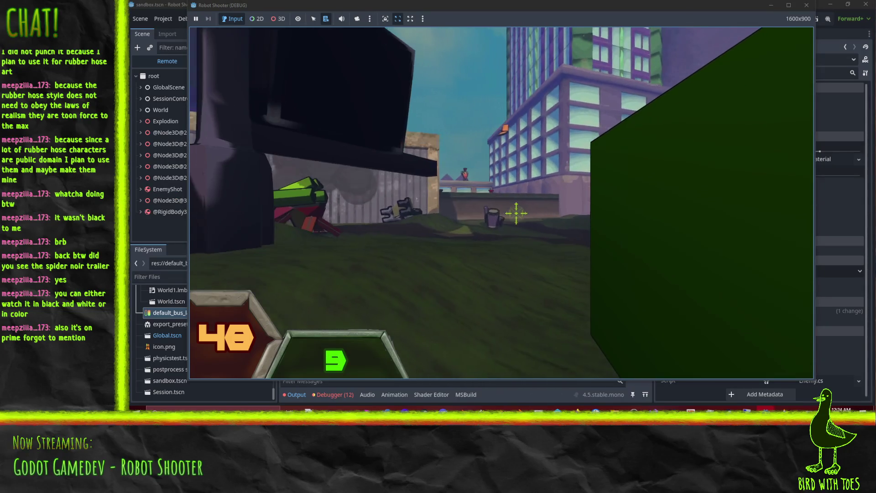
{"action": "key", "text": "w"}
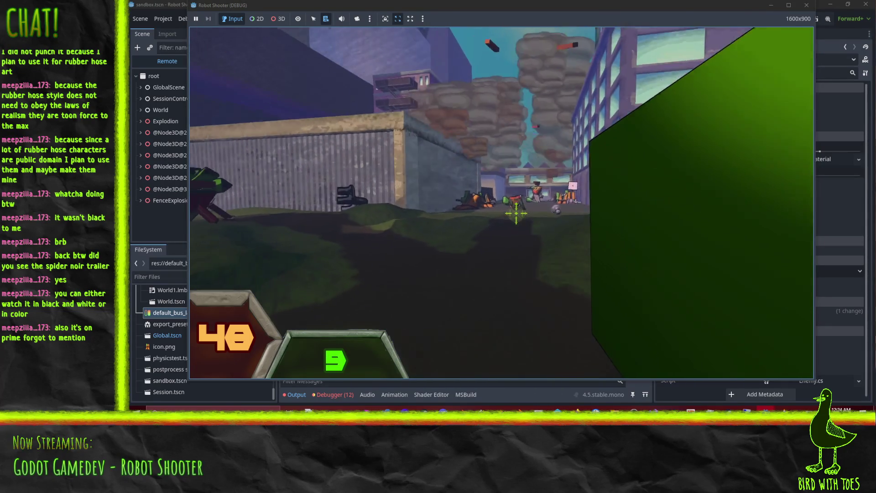
{"action": "left_click", "coordinate": [516, 213]}
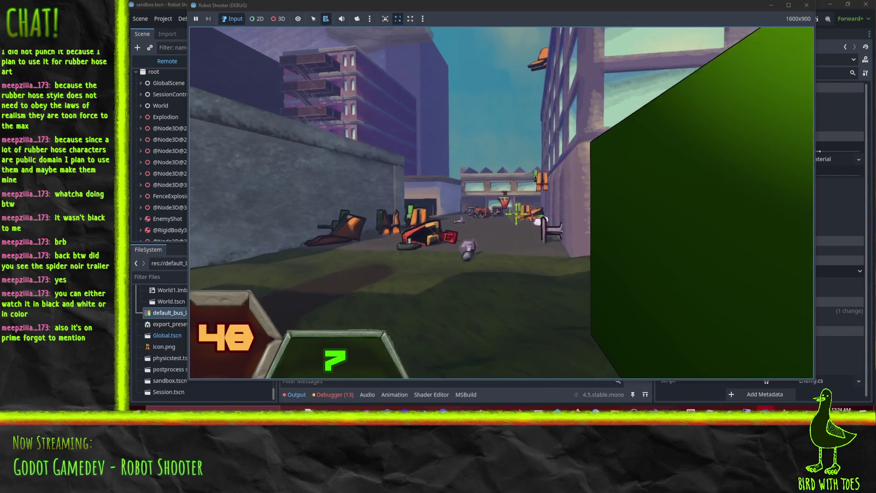
{"action": "left_click", "coordinate": [516, 213]}
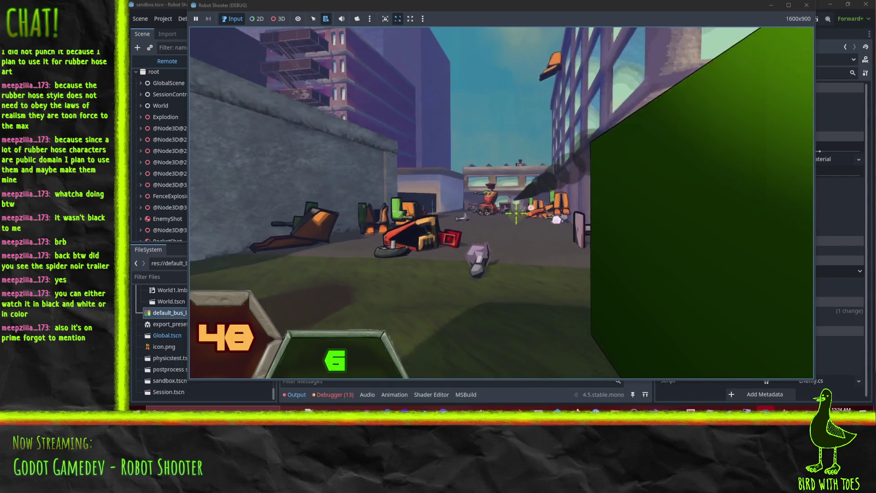
{"action": "left_click", "coordinate": [516, 213]}
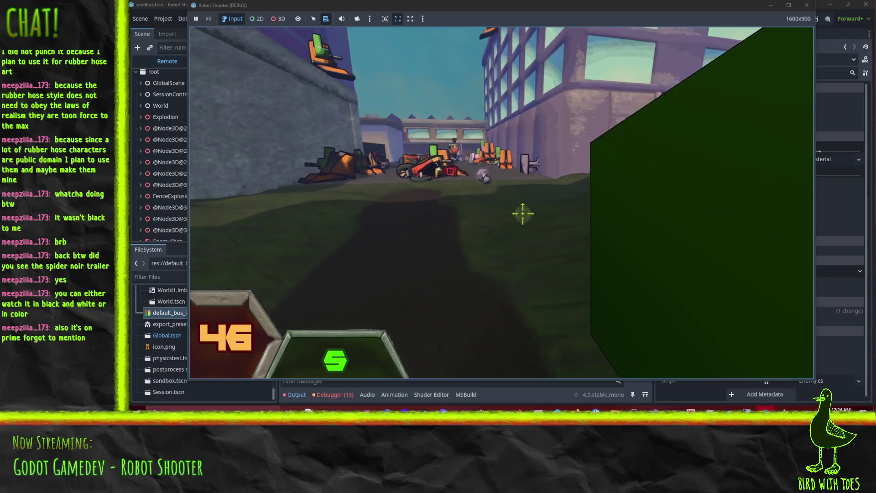
Punch the spider robot and advance past the barrel into the dark garage corridor
{"action": "key", "text": "w"}
{"action": "right_click", "coordinate": [523, 213]}
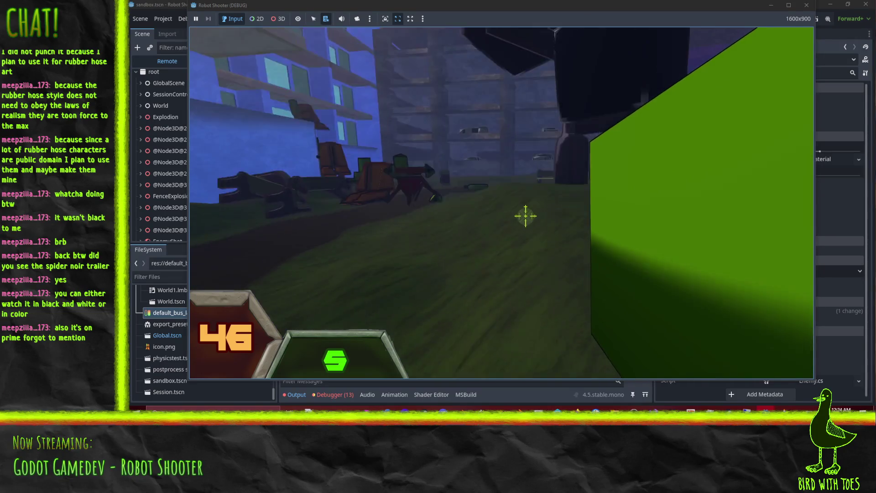
{"action": "key", "text": "w"}
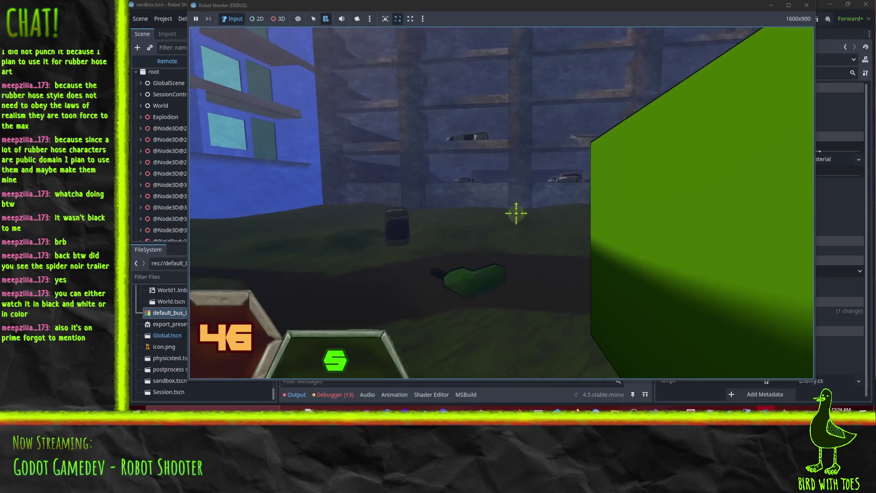
{"action": "key", "text": "w"}
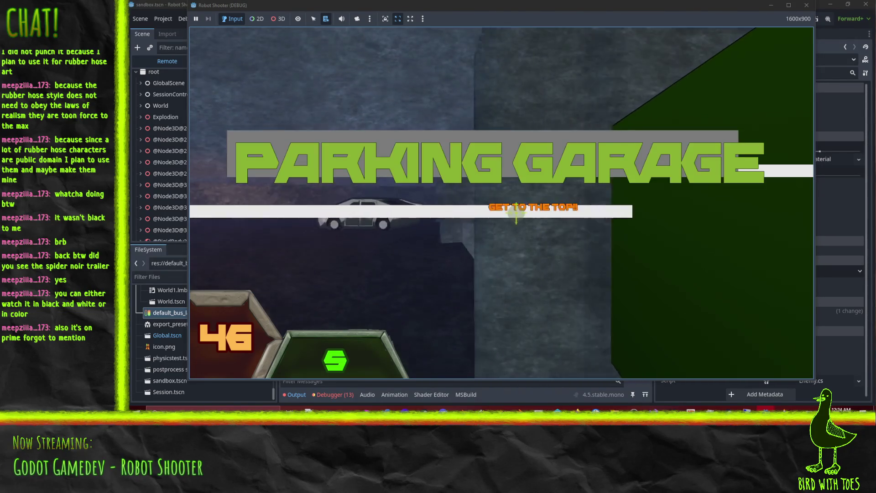
Shoot the orange robots in the yard and punch them apart with E, leaving 10 ammo
{"action": "left_click", "coordinate": [515, 213]}
{"action": "key", "text": "w"}
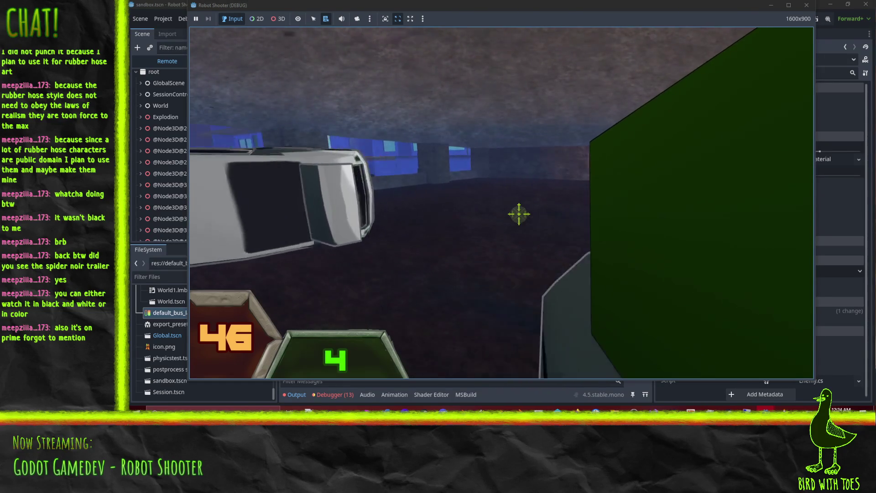
{"action": "key", "text": "w"}
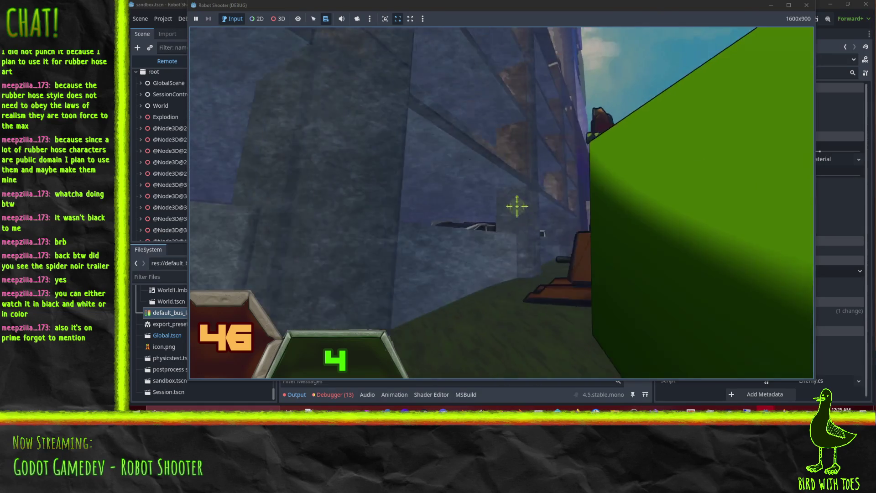
{"action": "left_click", "coordinate": [515, 213]}
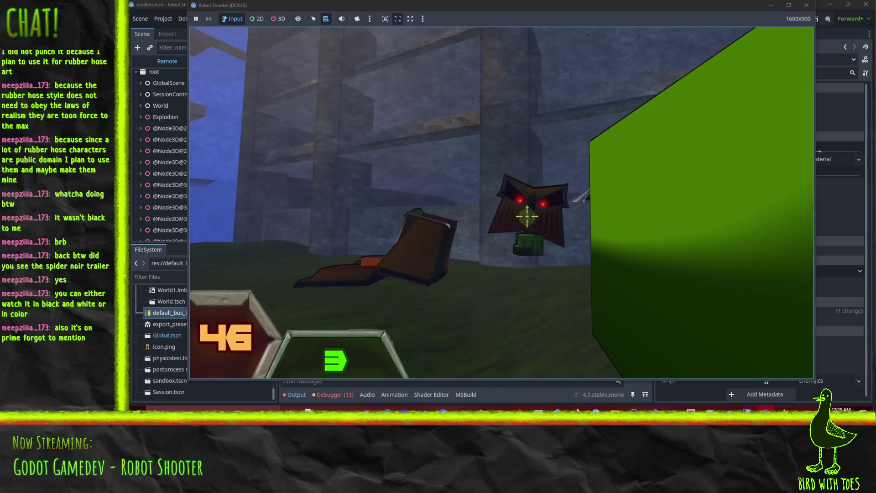
{"action": "key", "text": "e"}
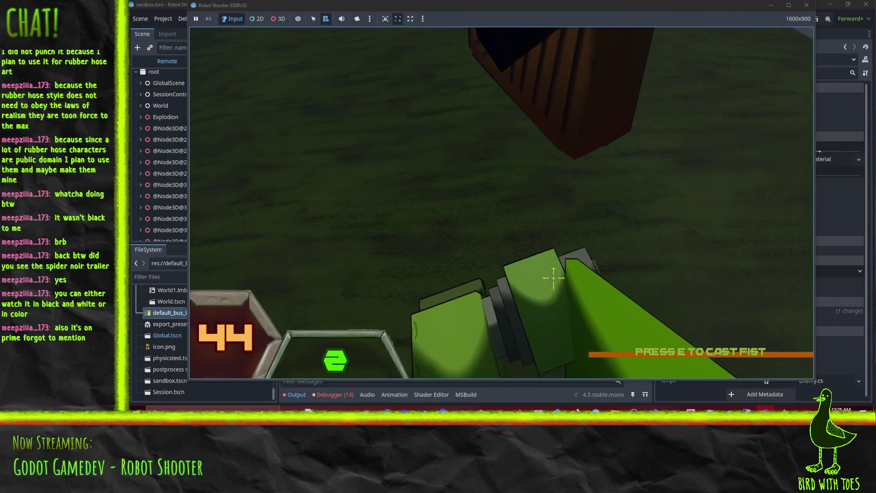
{"action": "key", "text": "e"}
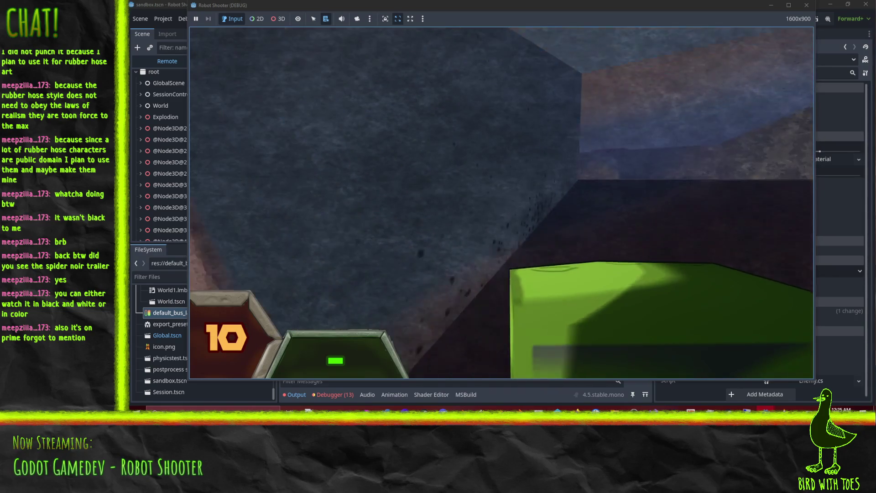
Walk past the parked car and around the corner into the garage corridor
{"action": "key", "text": "w"}
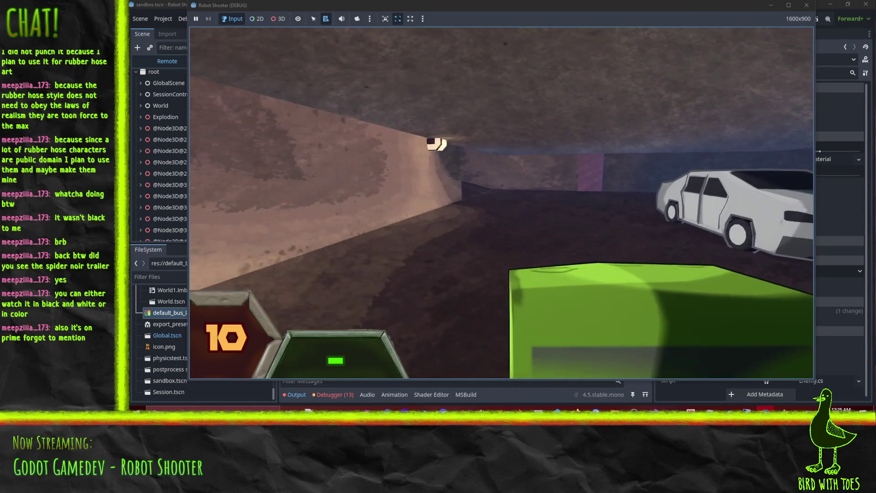
{"action": "key", "text": "w"}
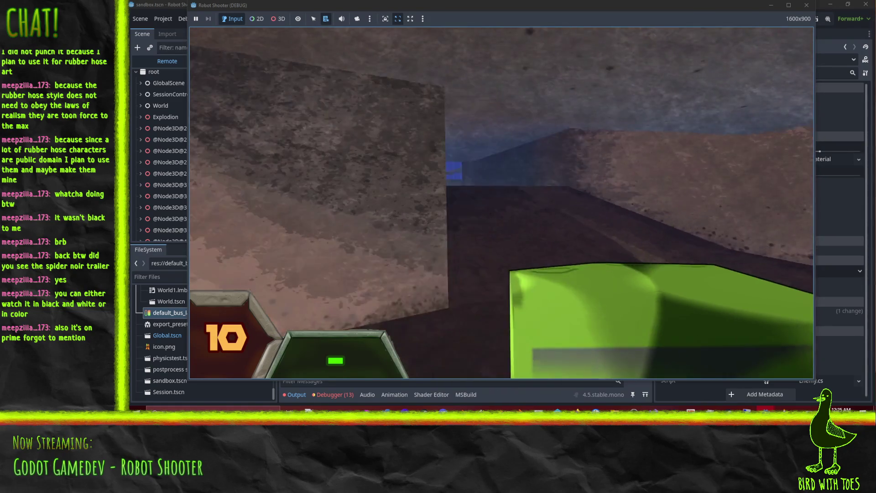
{"action": "key", "text": "w"}
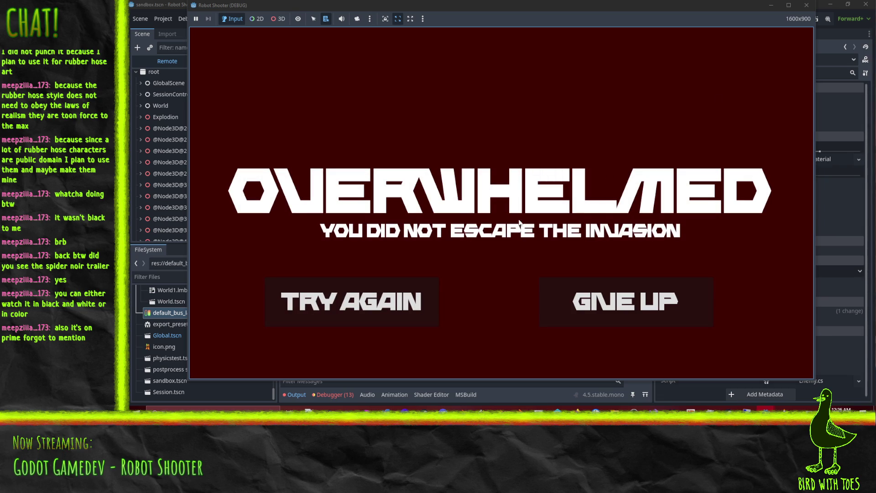
Close the debug game window and switch Firefox to the IdeaFile RobotShooter board
{"action": "left_click", "coordinate": [806, 5]}
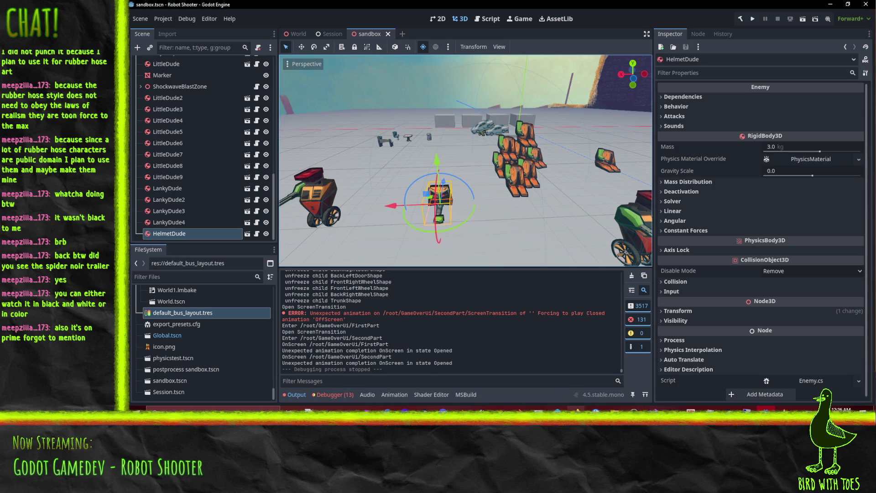
{"action": "left_click", "coordinate": [575, 408]}
{"action": "left_click", "coordinate": [551, 373]}
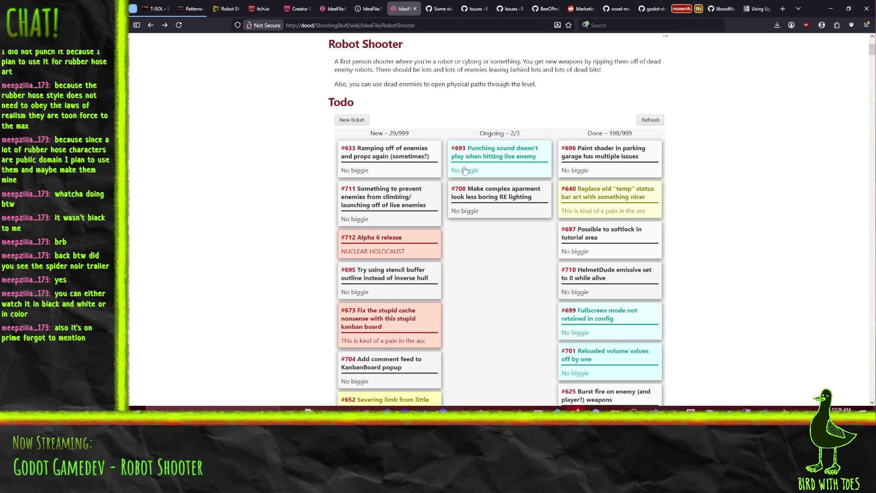
Open the #693 punching-sound card, check its change history, and view it in a new tab
{"action": "left_click", "coordinate": [509, 164]}
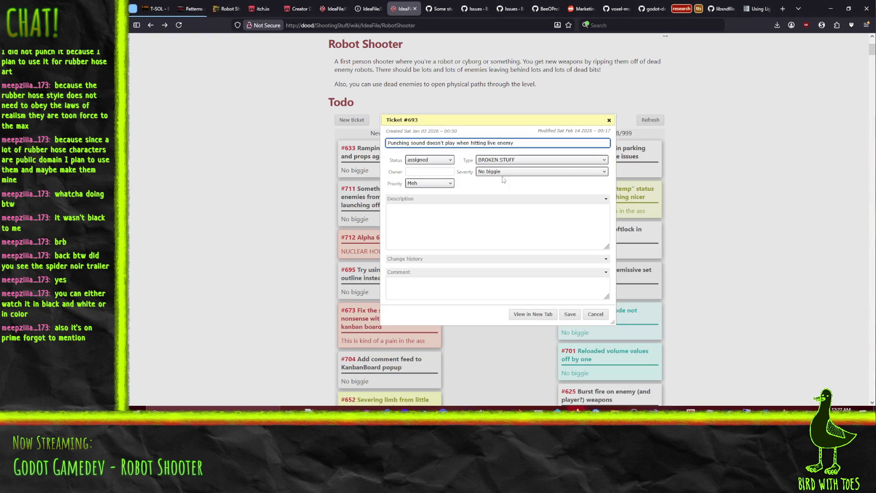
{"action": "left_click", "coordinate": [410, 273]}
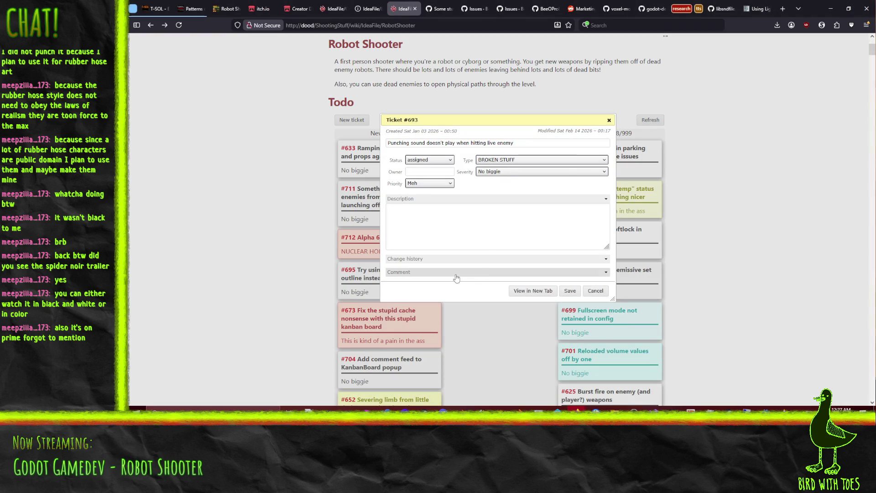
{"action": "left_click", "coordinate": [424, 260]}
{"action": "left_click", "coordinate": [425, 260]}
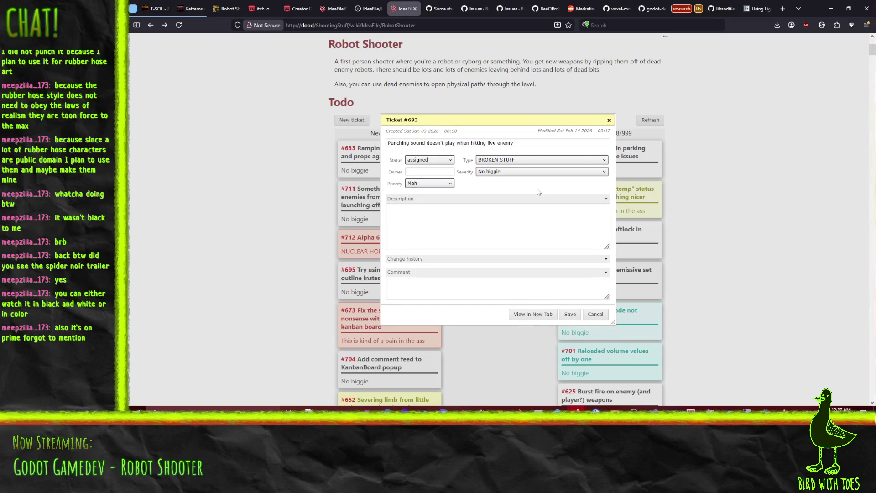
{"action": "left_click", "coordinate": [529, 314]}
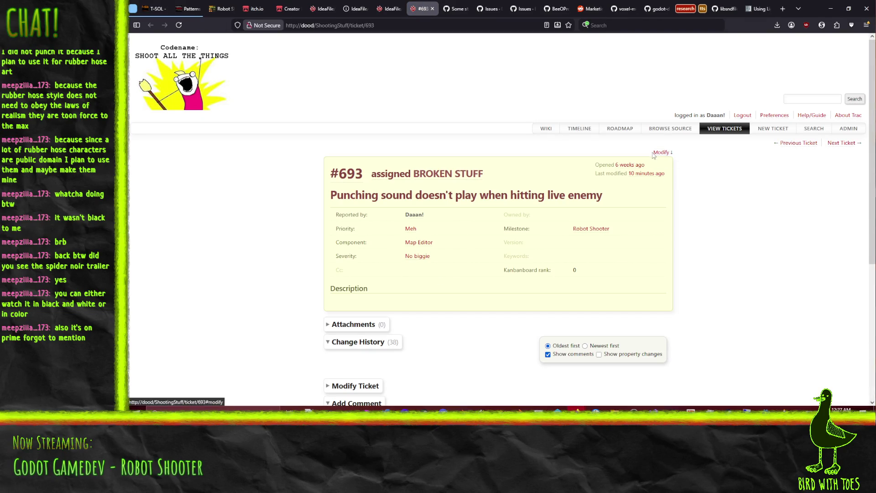
Set ticket #693 to resolve with the resolution WRONG!
{"action": "left_click", "coordinate": [661, 153]}
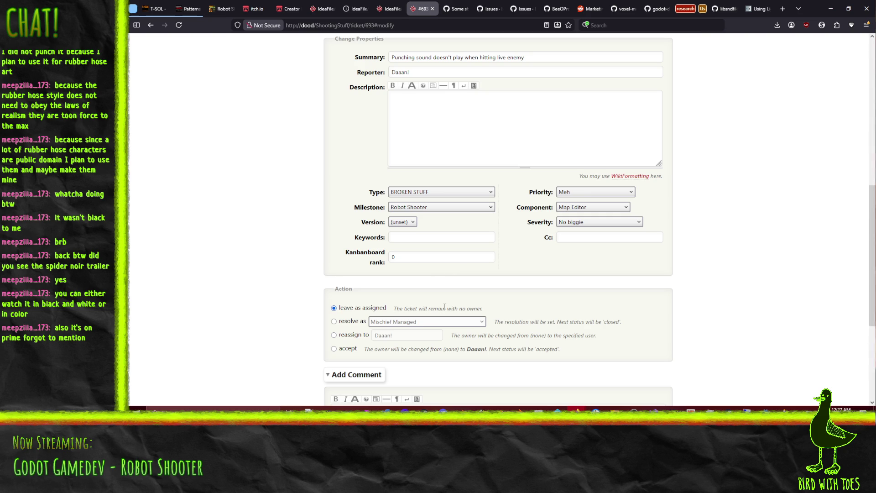
{"action": "left_click", "coordinate": [349, 321]}
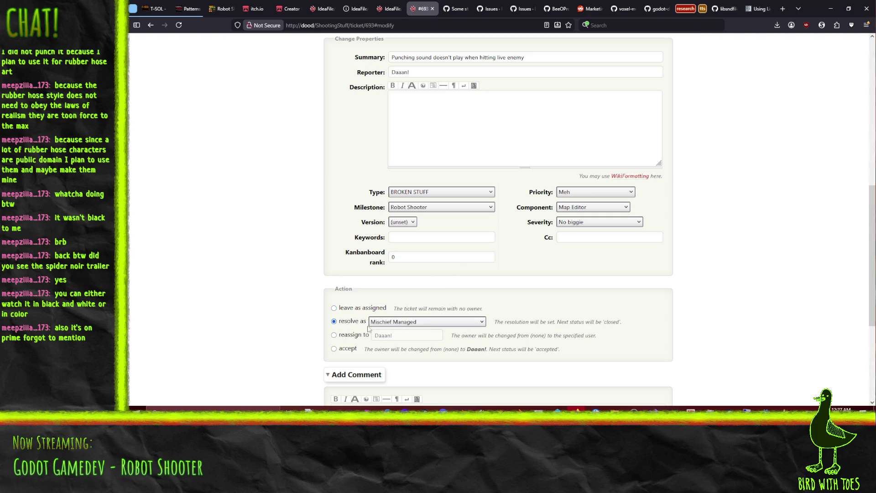
{"action": "left_click", "coordinate": [399, 323]}
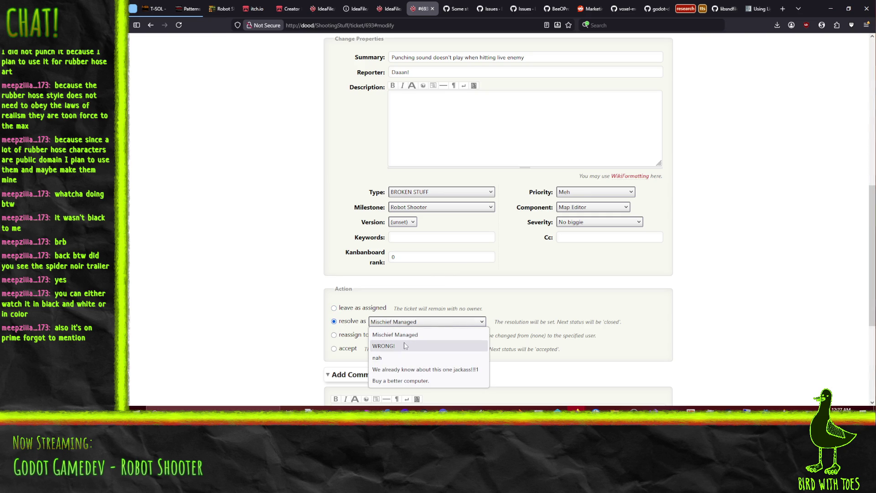
{"action": "left_click", "coordinate": [413, 382]}
{"action": "scroll", "coordinate": [250, 297], "scroll_direction": "down", "scroll_amount": 3}
{"action": "left_click", "coordinate": [401, 203]}
{"action": "left_click", "coordinate": [395, 228]}
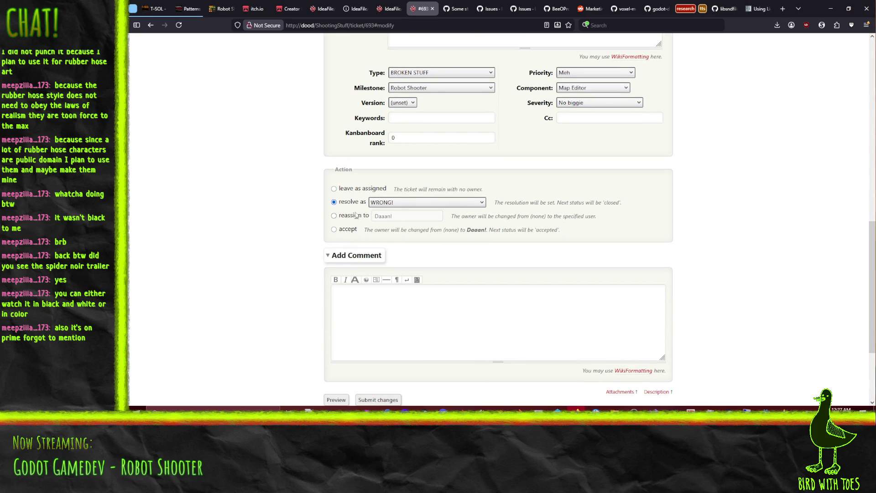
{"action": "scroll", "coordinate": [274, 223], "scroll_direction": "up", "scroll_amount": 5}
{"action": "scroll", "coordinate": [276, 216], "scroll_direction": "up", "scroll_amount": 5}
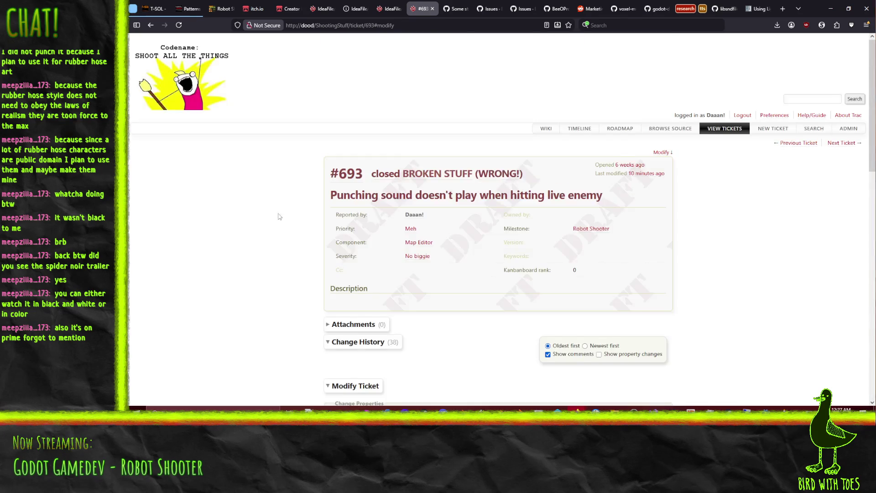
{"action": "scroll", "coordinate": [276, 217], "scroll_direction": "down", "scroll_amount": 10}
Add the comment 'No repro' and submit the ticket changes
{"action": "left_click", "coordinate": [399, 195]}
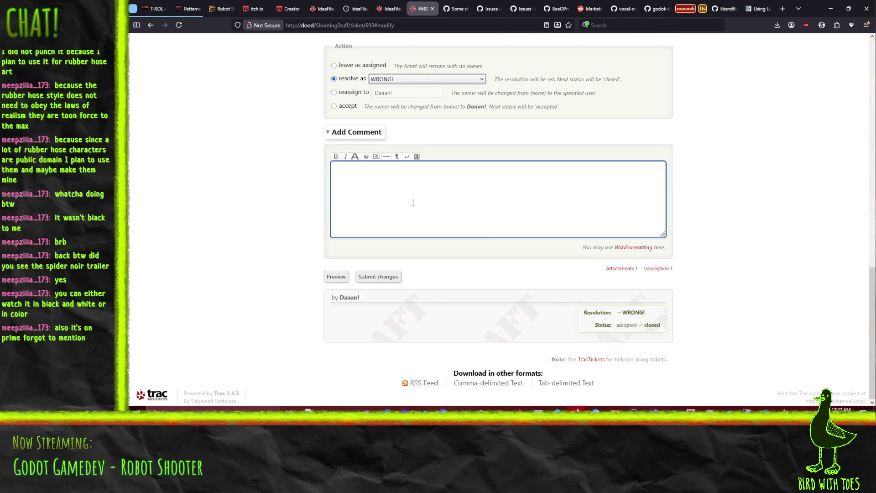
{"action": "type", "text": "No rep"}
{"action": "type", "text": "ro"}
{"action": "left_click", "coordinate": [378, 277]}
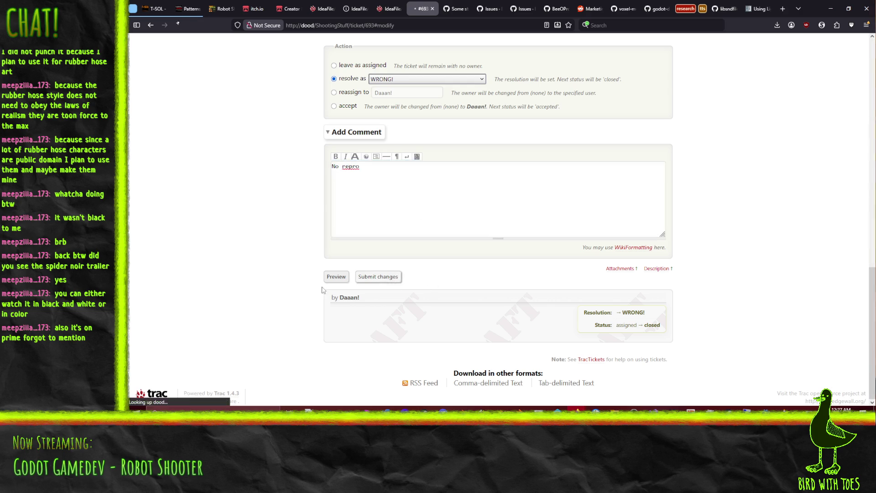
{"action": "scroll", "coordinate": [262, 280], "scroll_direction": "up", "scroll_amount": 5}
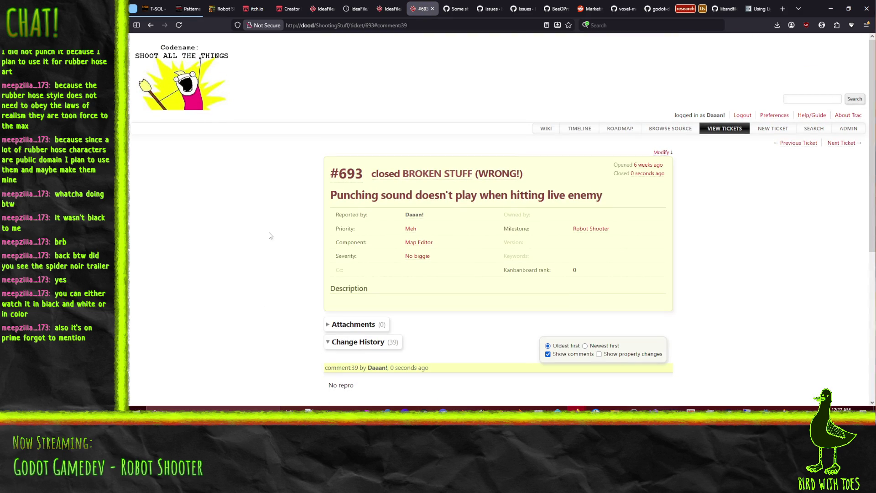
Close the #693 tab and reload the Robot Shooter kanban board page
{"action": "left_click", "coordinate": [432, 9]}
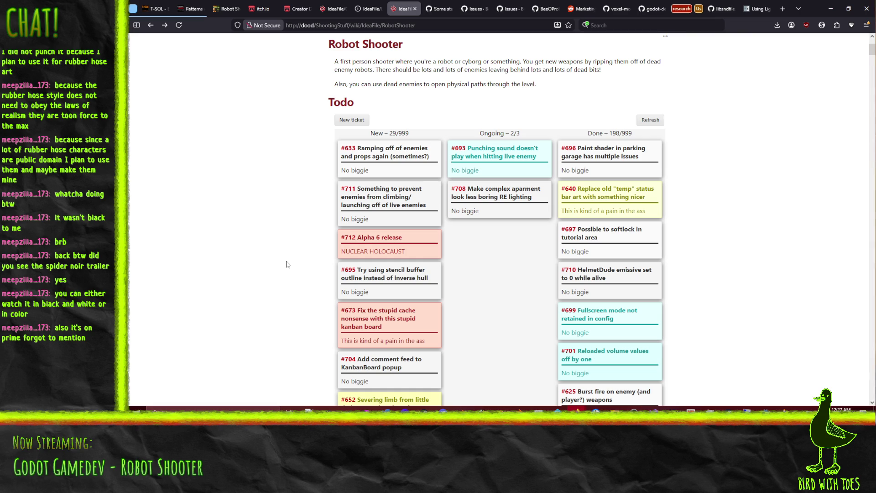
{"action": "scroll", "coordinate": [283, 209], "scroll_direction": "down", "scroll_amount": 5}
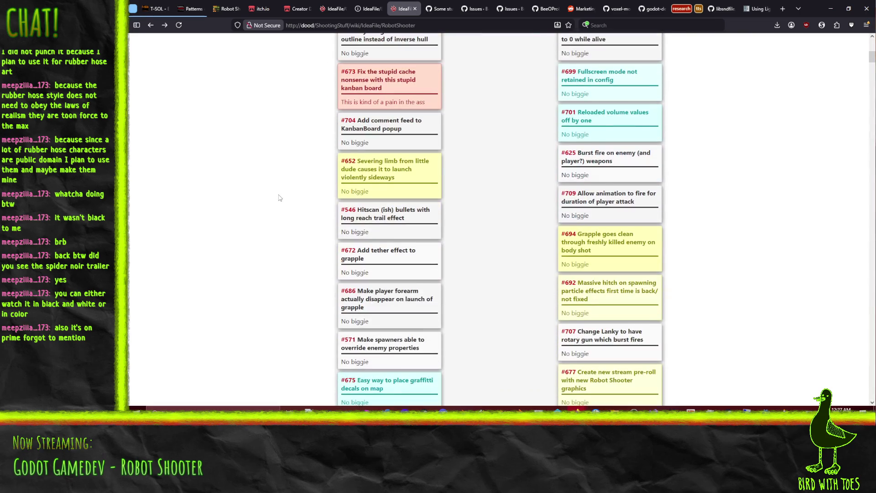
{"action": "scroll", "coordinate": [279, 199], "scroll_direction": "up", "scroll_amount": 4}
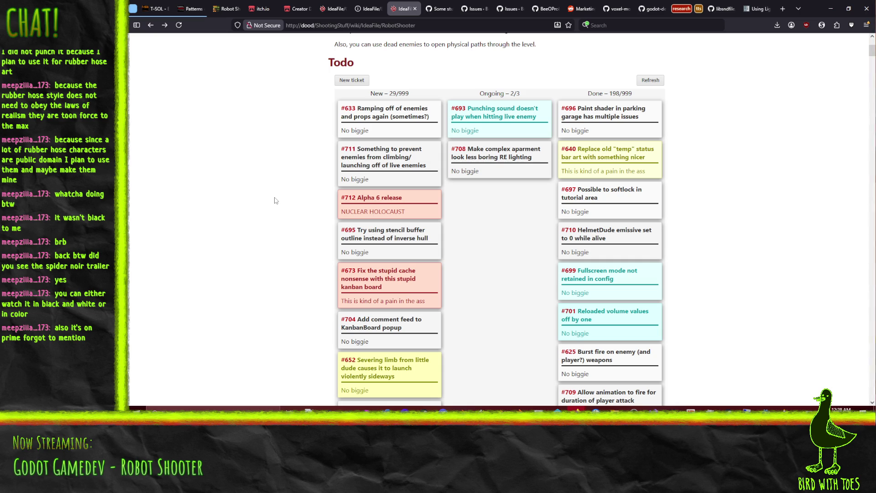
{"action": "left_click", "coordinate": [178, 25]}
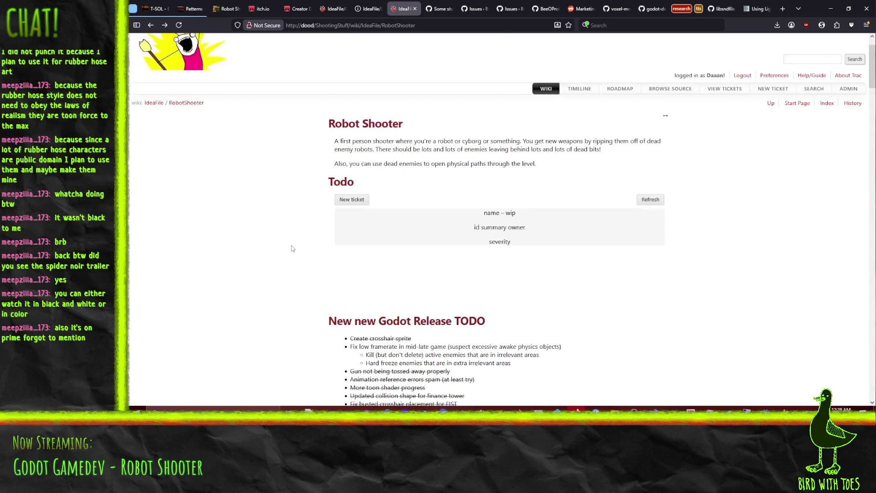